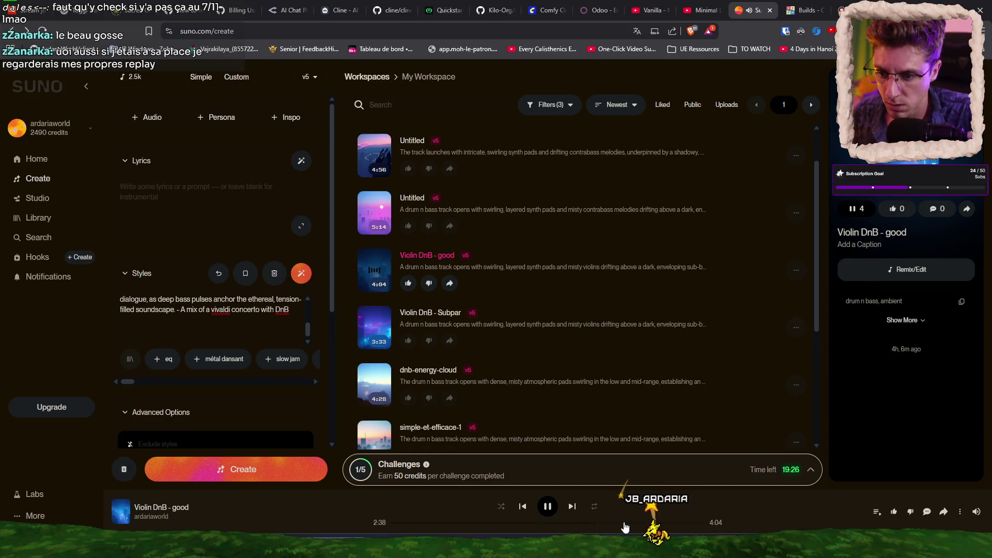
Download the Violin DnB - good track as an MP3 file
click(548, 507)
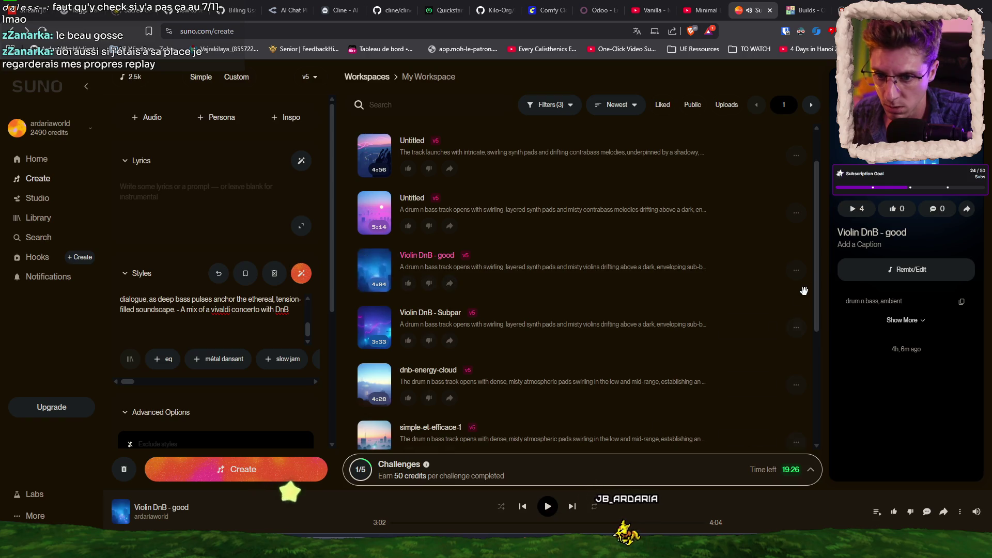
click(797, 270)
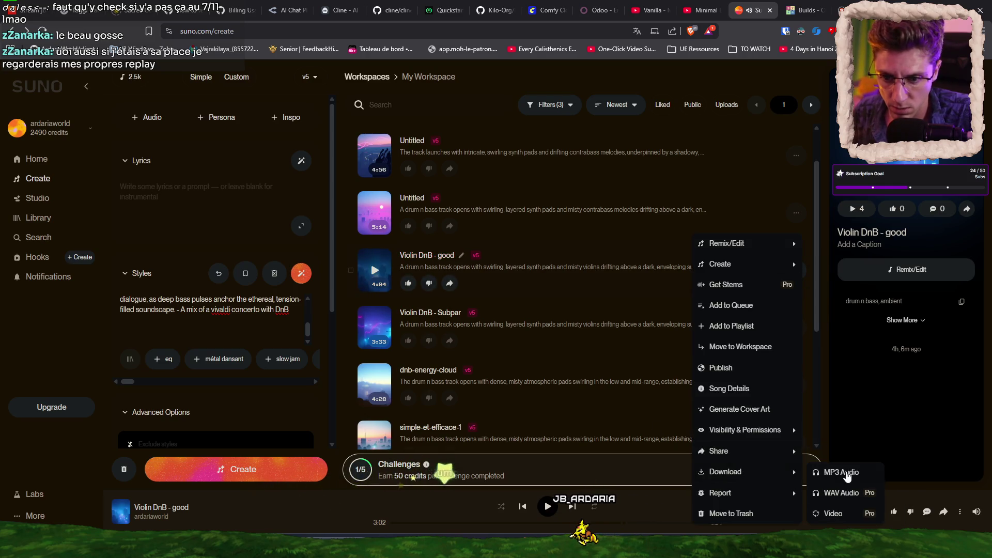
click(846, 472)
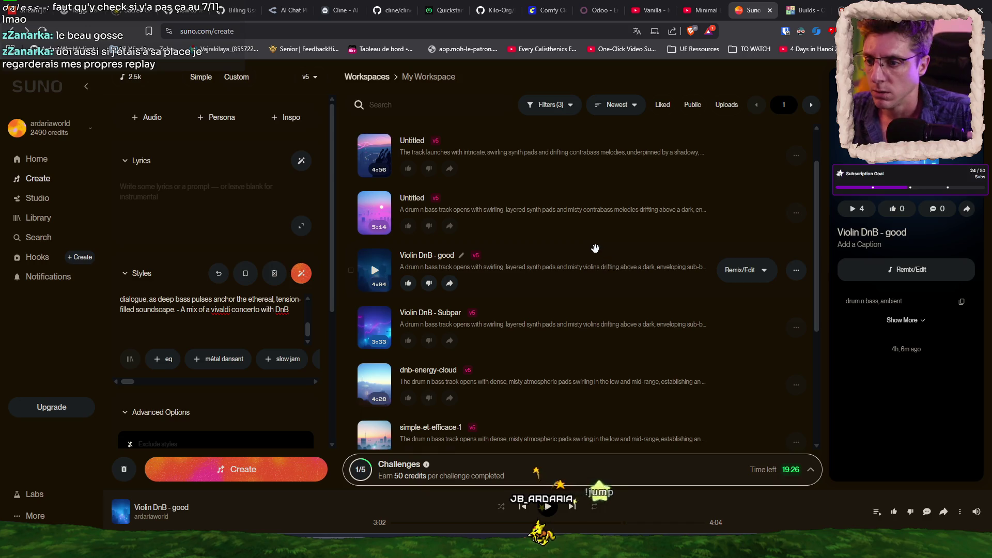
click(419, 256)
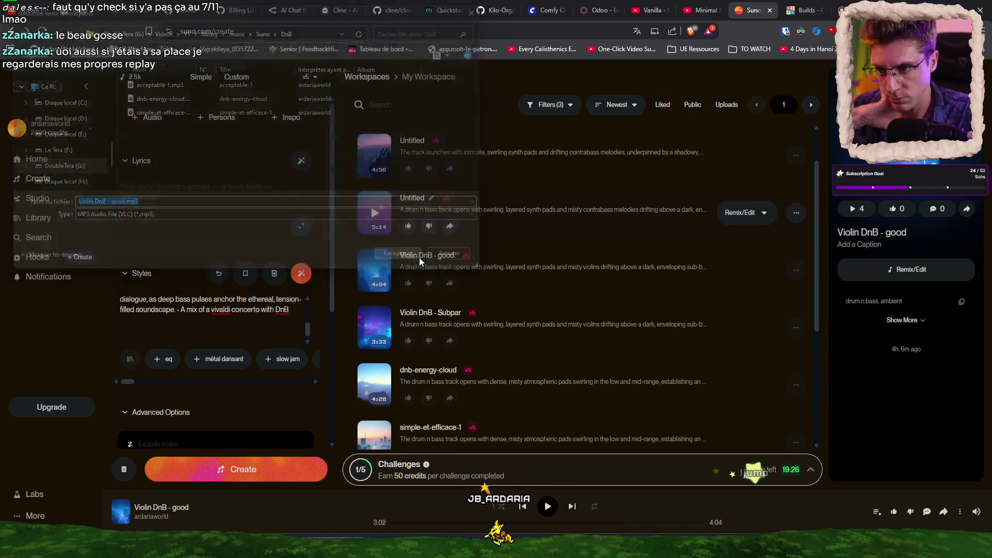
Preview the 5:14 Untitled track, rename it dnb-enervee, and download it as MP3
click(375, 213)
click(475, 523)
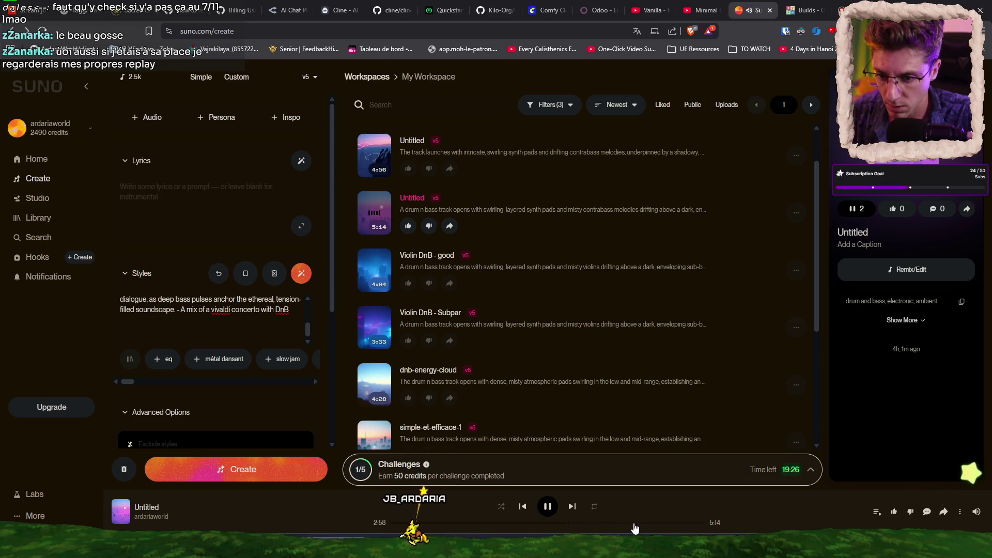
click(670, 523)
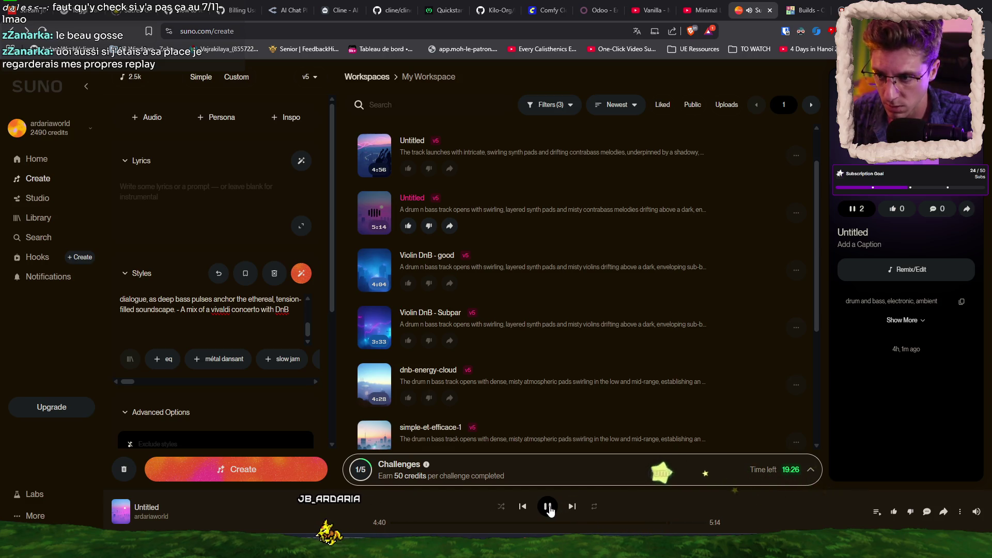
click(548, 507)
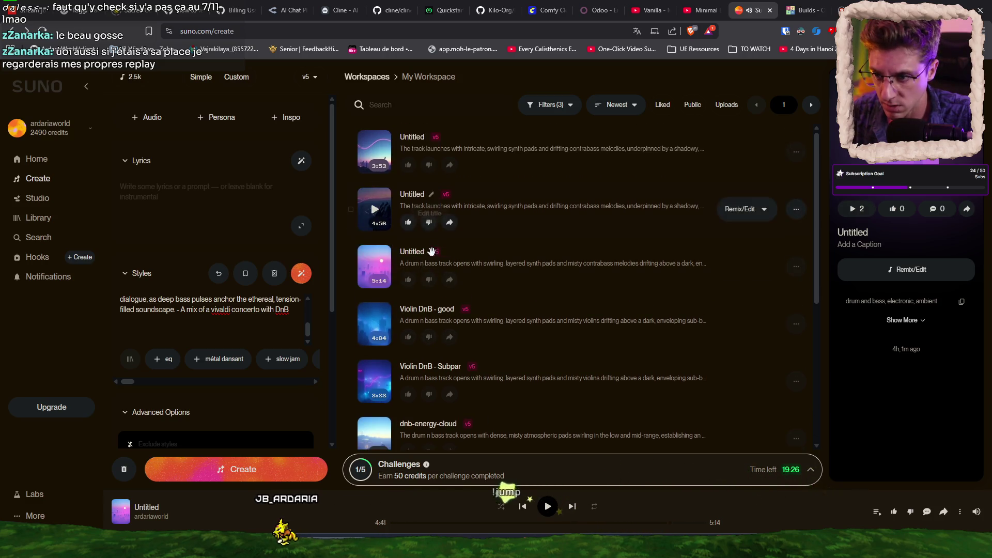
click(432, 254)
text(dnd)
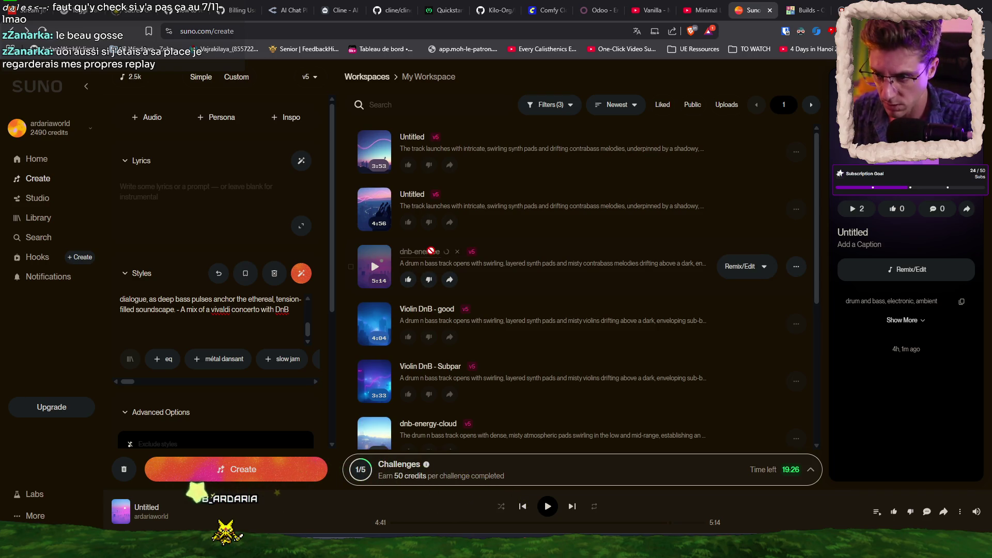
click(795, 267)
mouse_move(725, 471)
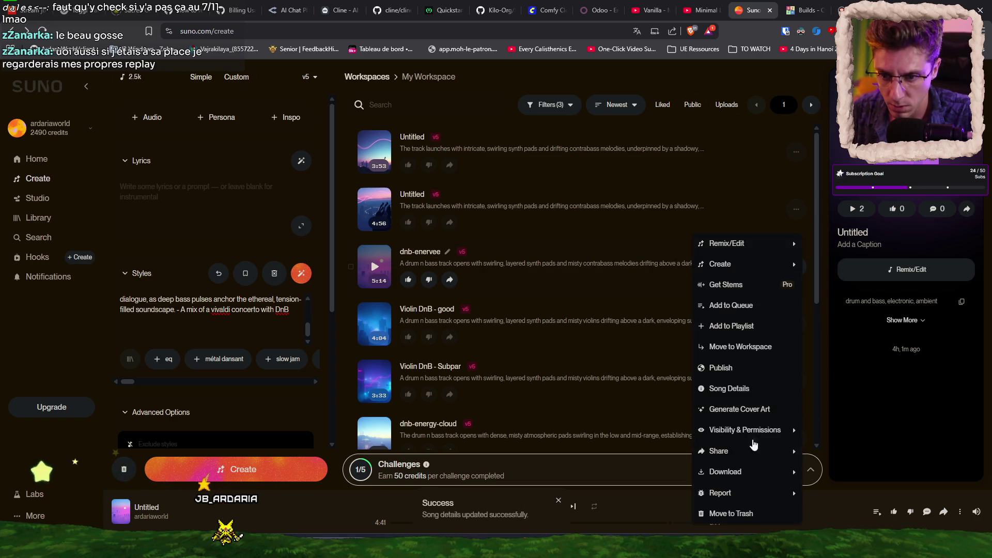
click(841, 472)
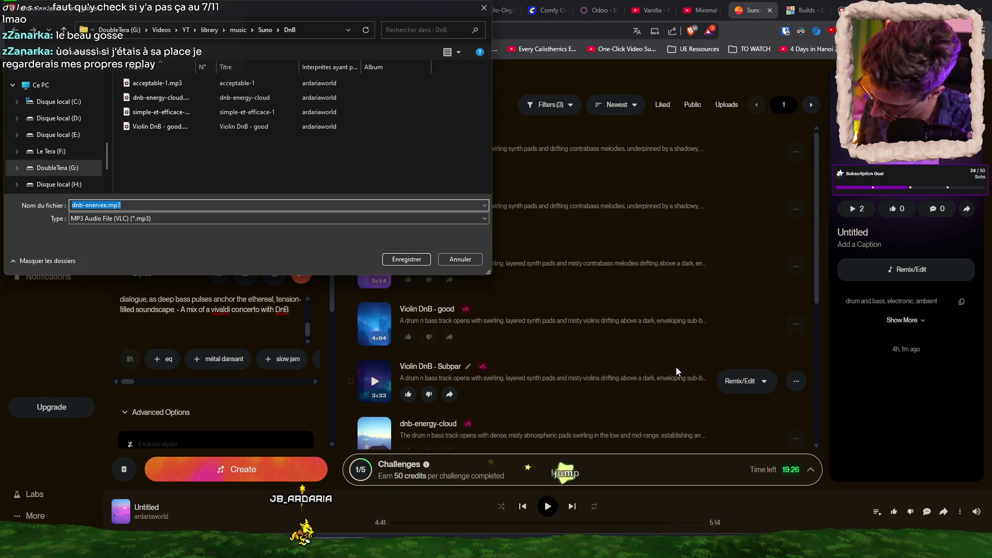
Save dnb-enervee.mp3 and preview the 4:56 Untitled track
click(407, 259)
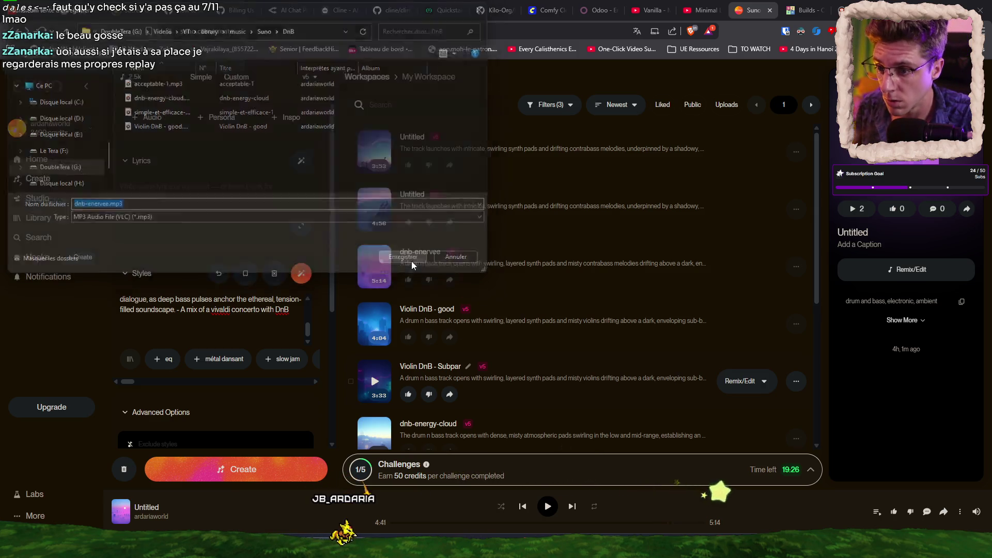
click(374, 209)
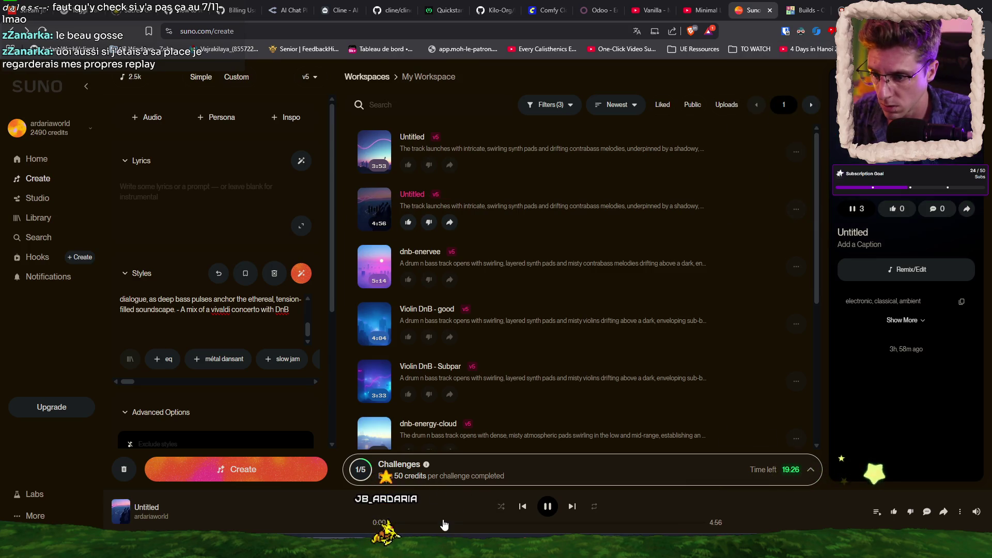
click(443, 523)
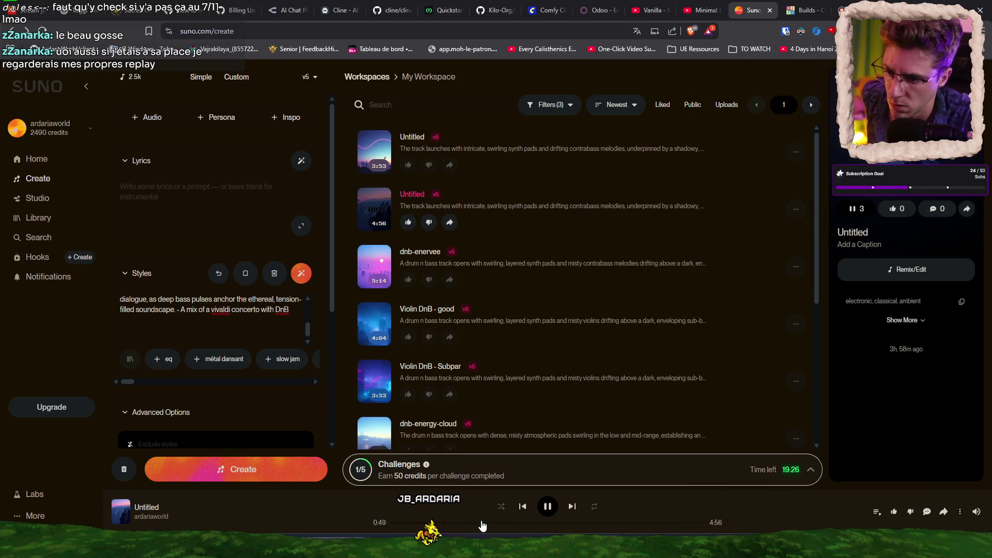
scroll(488, 521, up, 2)
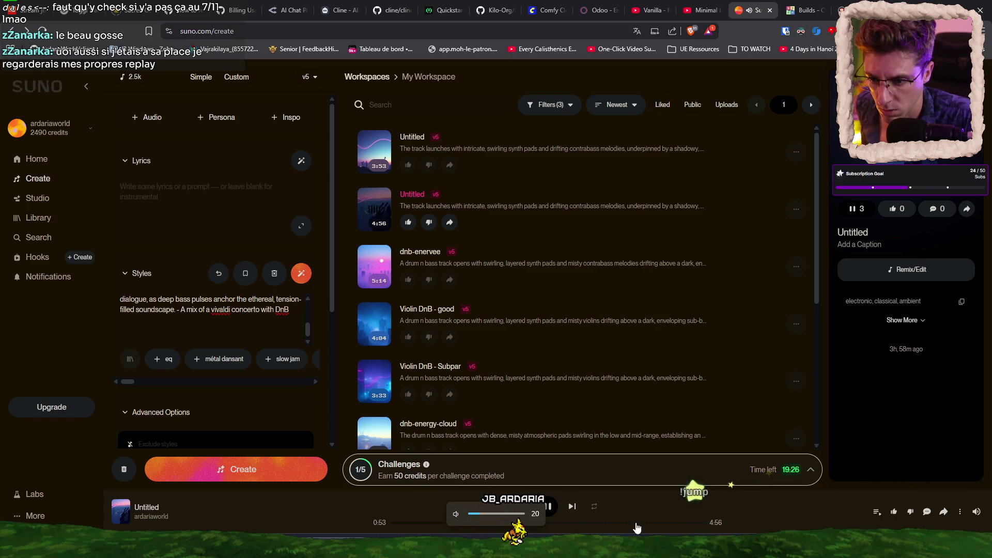
key(space)
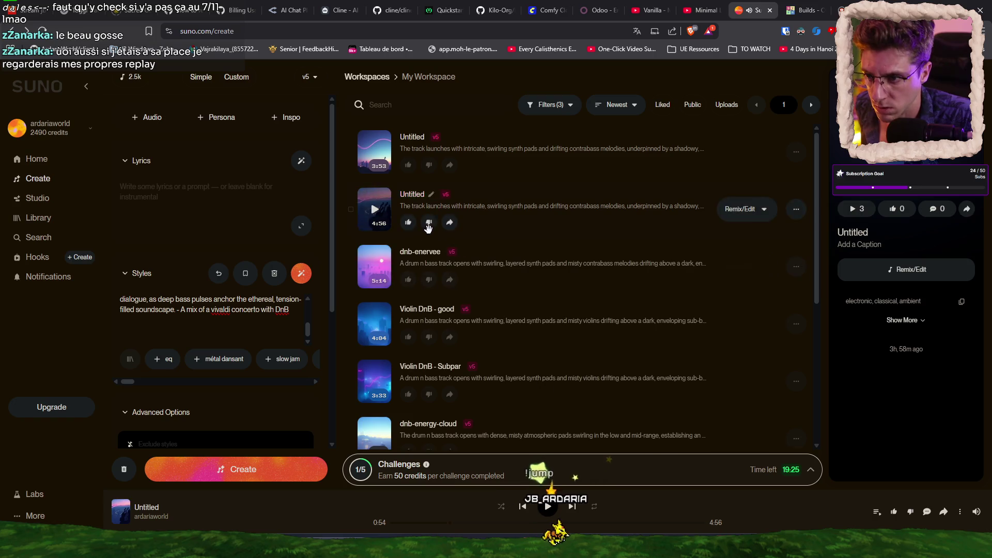
Preview the 3:53 Untitled track, move it to trash, and return to DaVinci Resolve
click(374, 152)
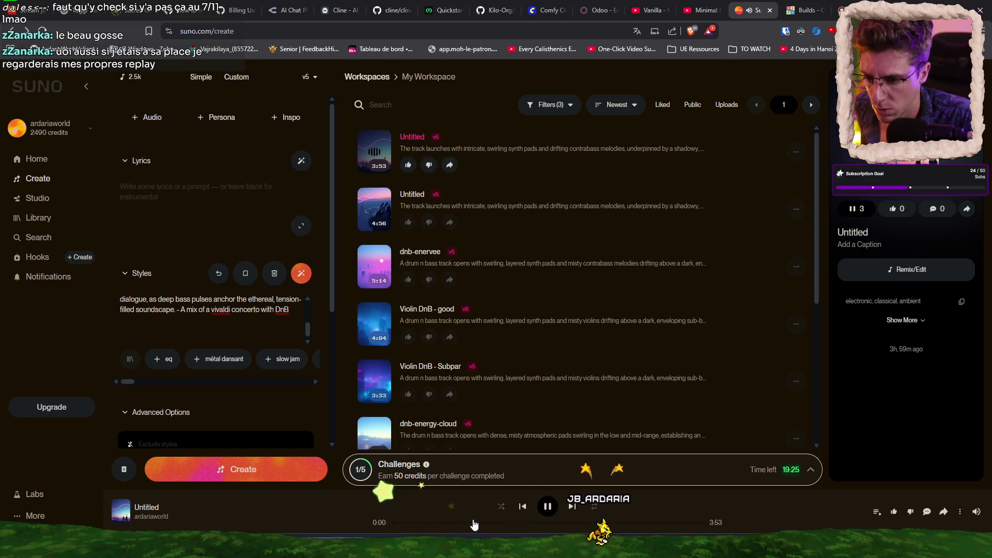
click(541, 523)
click(549, 507)
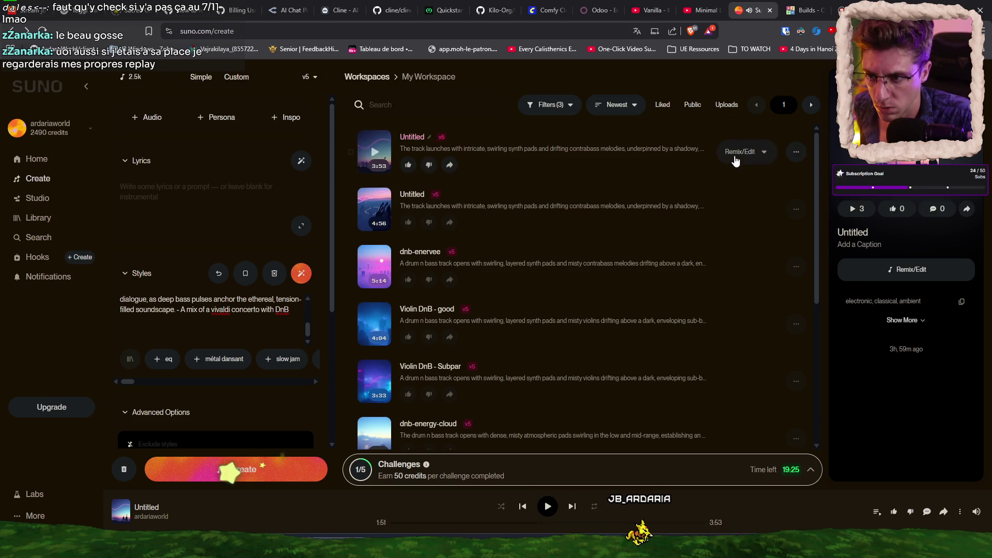
click(796, 152)
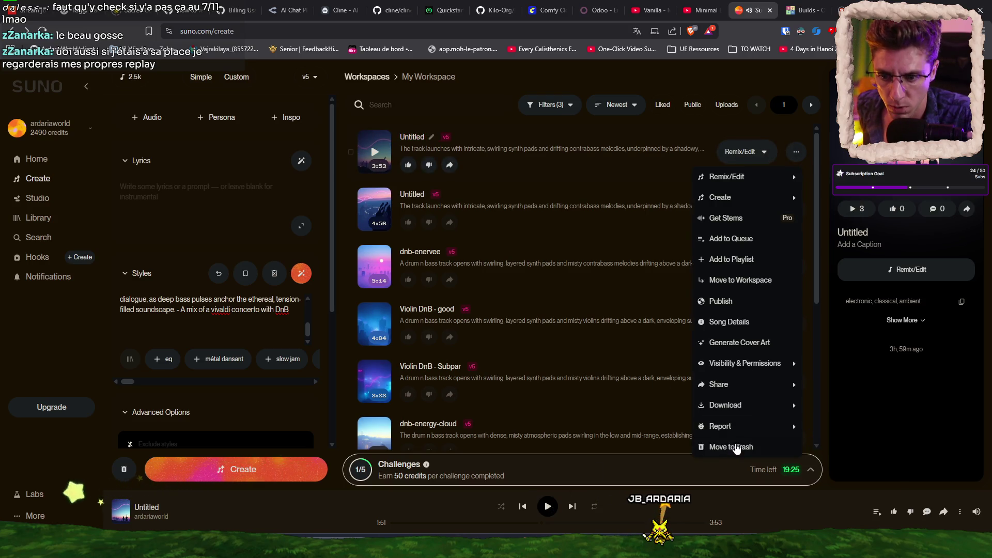
click(736, 448)
mouse_move(589, 535)
click(566, 548)
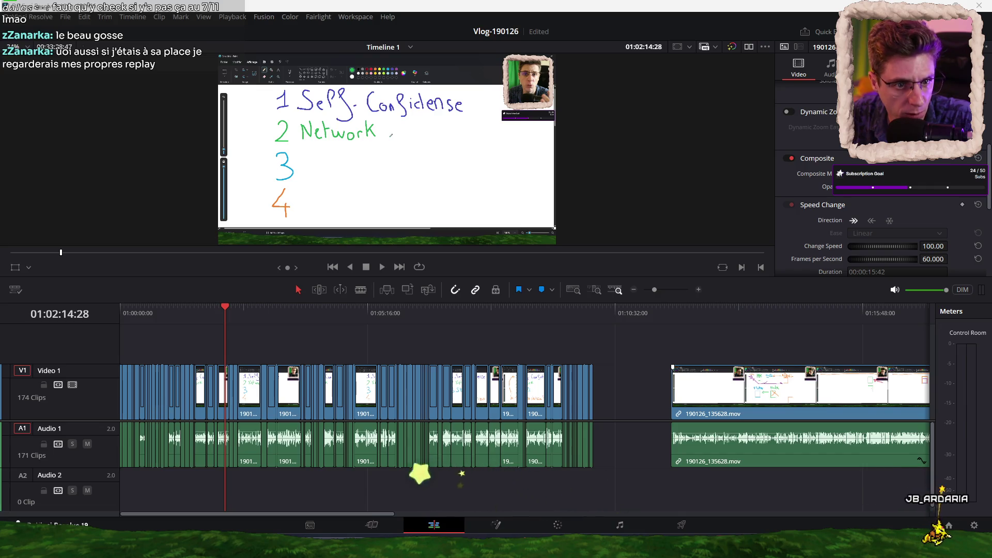
Drop the five music MP3s onto Audio 2 and slide them to the timeline start
drag(988, 491, 779, 484)
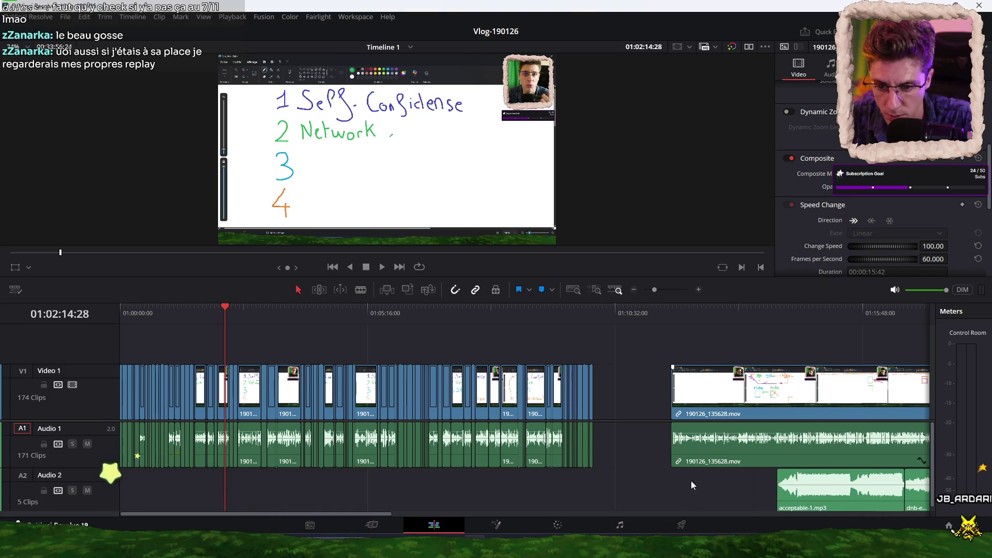
key(shift+z)
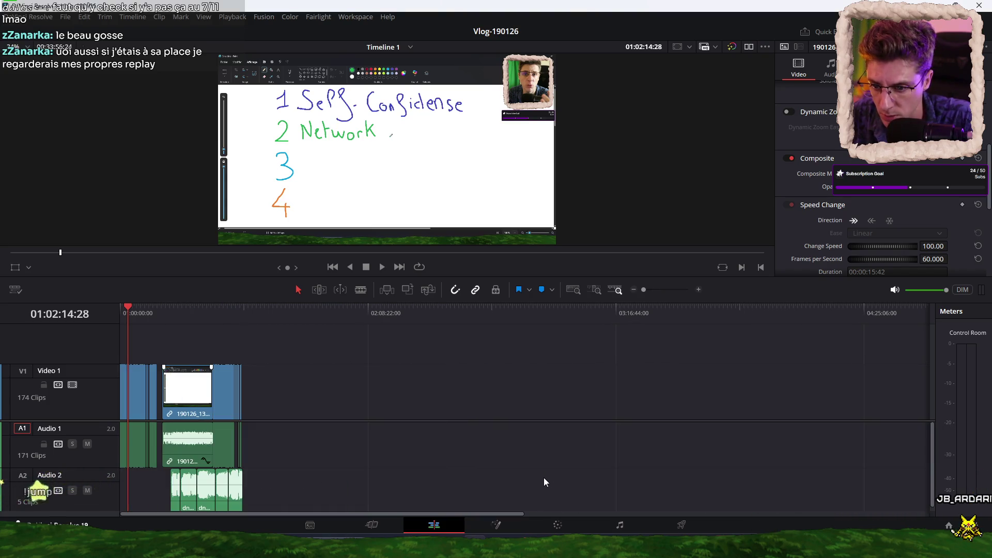
scroll(455, 491, right, 2)
scroll(463, 488, right, 6)
scroll(463, 489, left, 1)
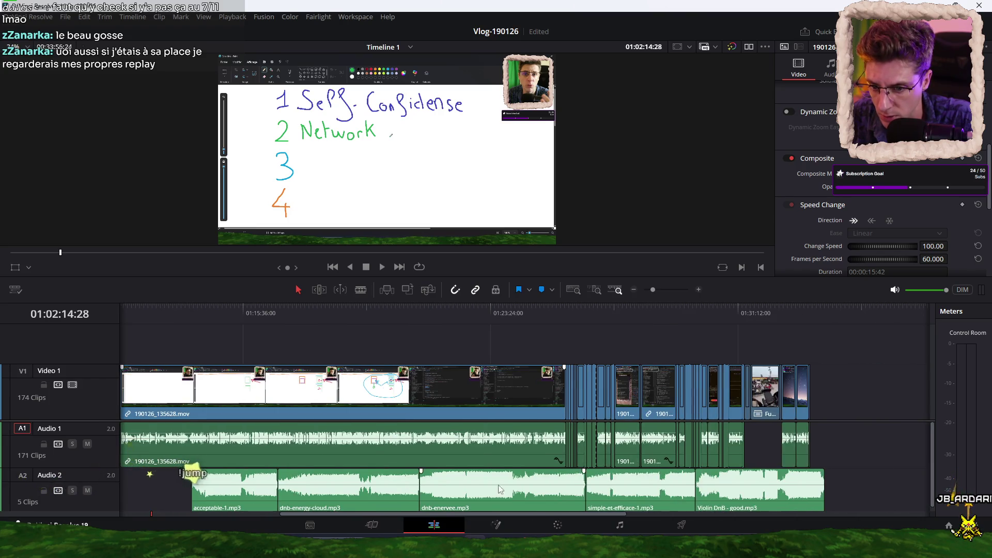
drag(883, 484, 227, 489)
scroll(746, 451, left, 5)
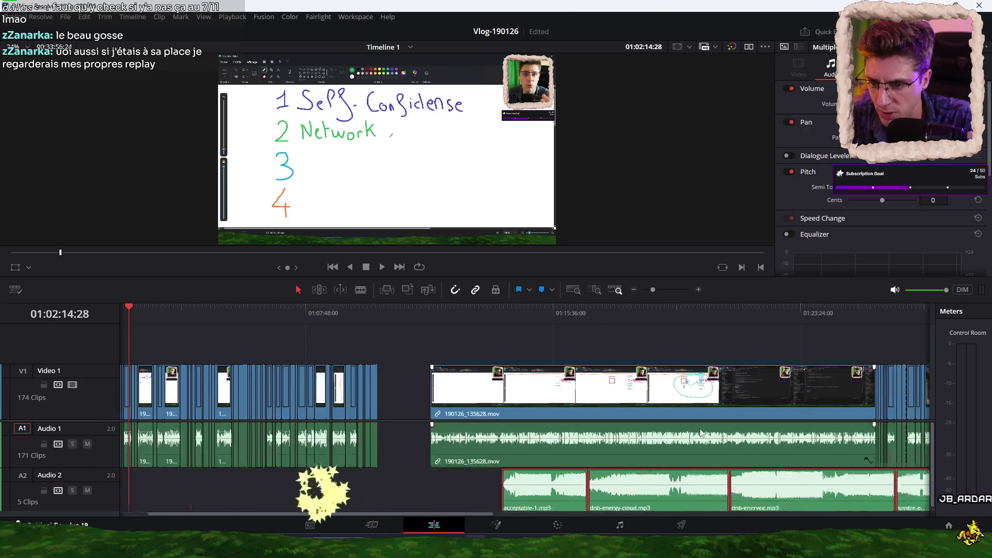
scroll(746, 451, left, 1)
drag(733, 501, 179, 489)
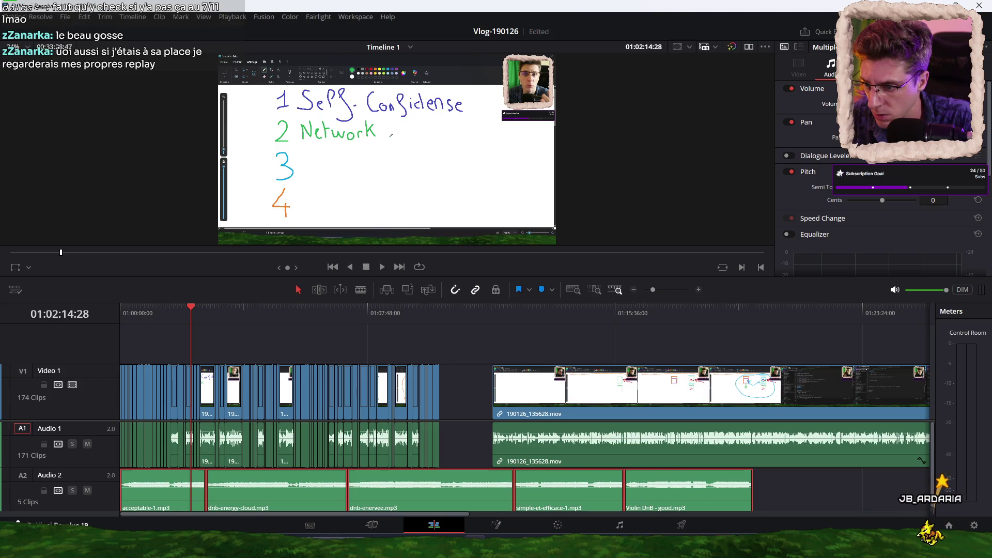
key(space)
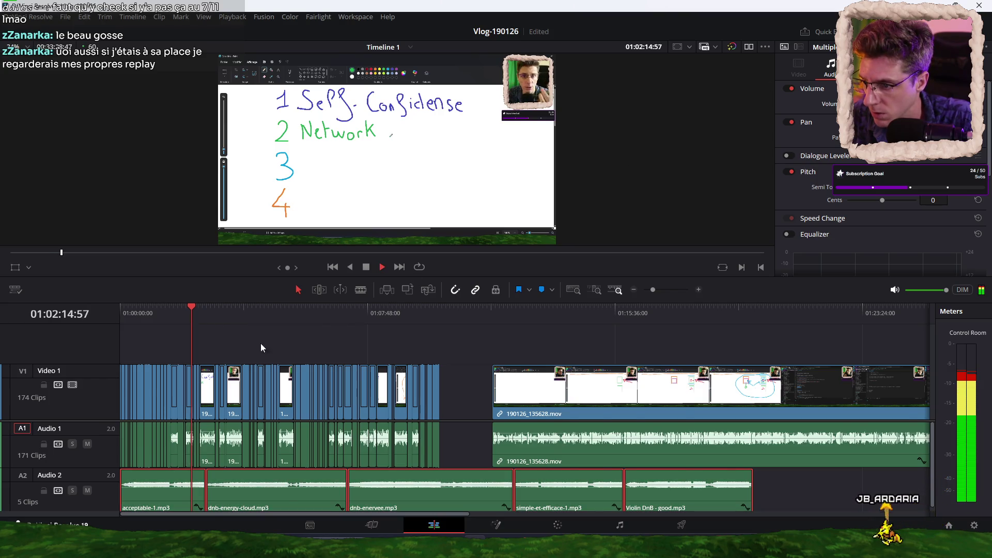
key(ctrl+equal)
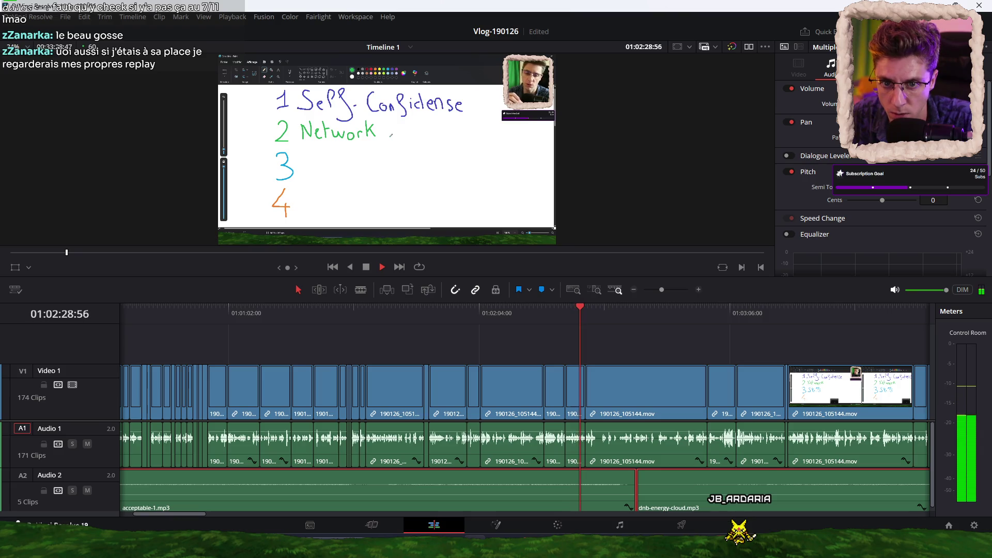
key(Home)
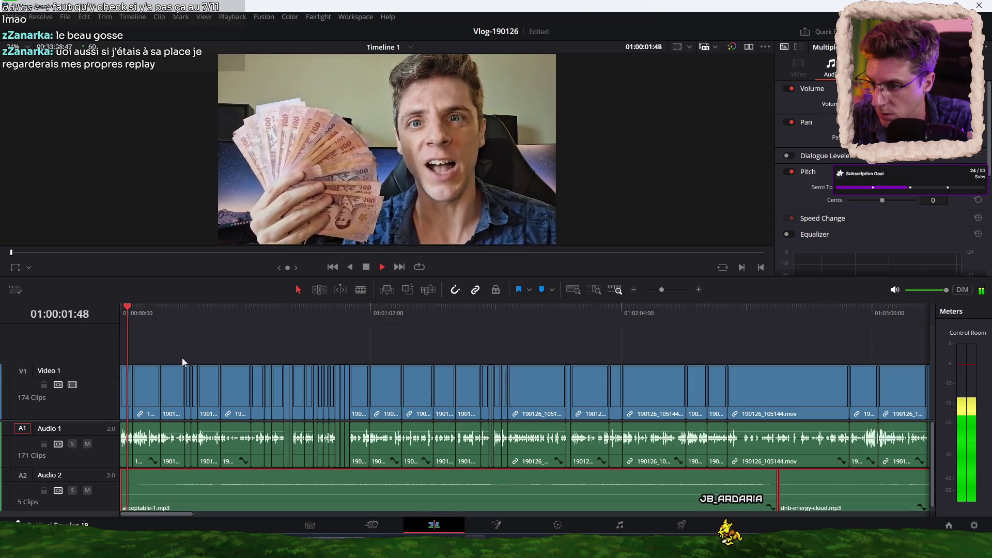
scroll(172, 360, up, 3)
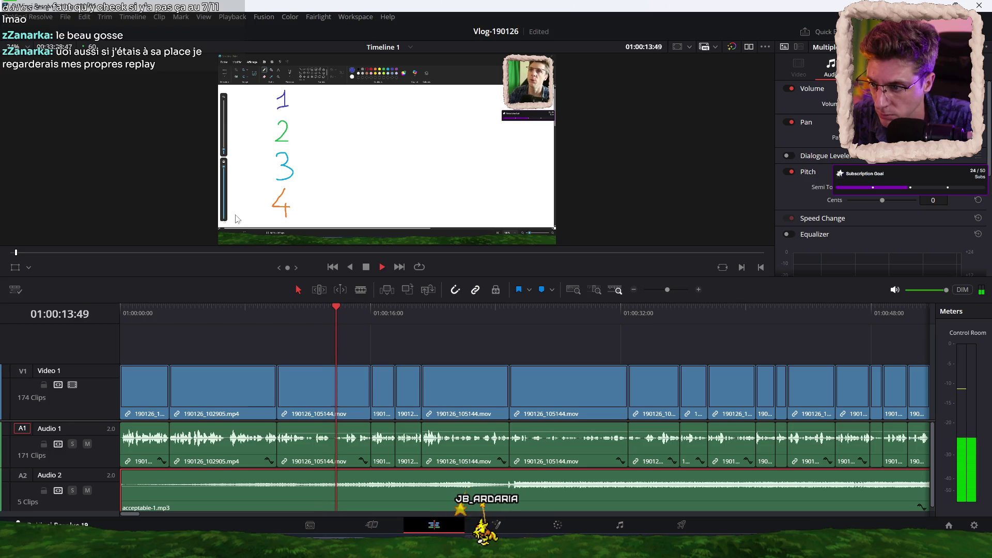
Try moving acceptable-1.mp3 later, undo it, and replay the edit from the start
key(Home)
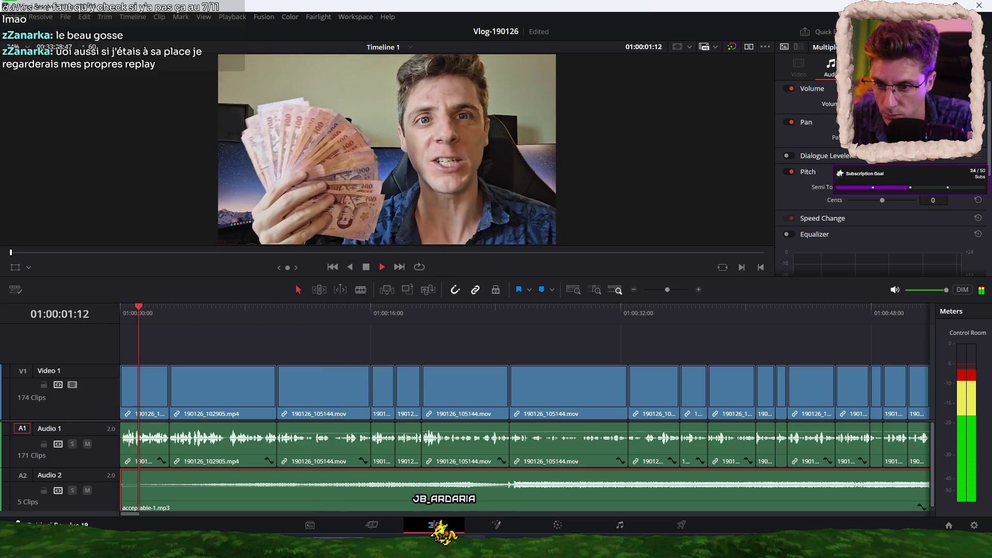
key(space)
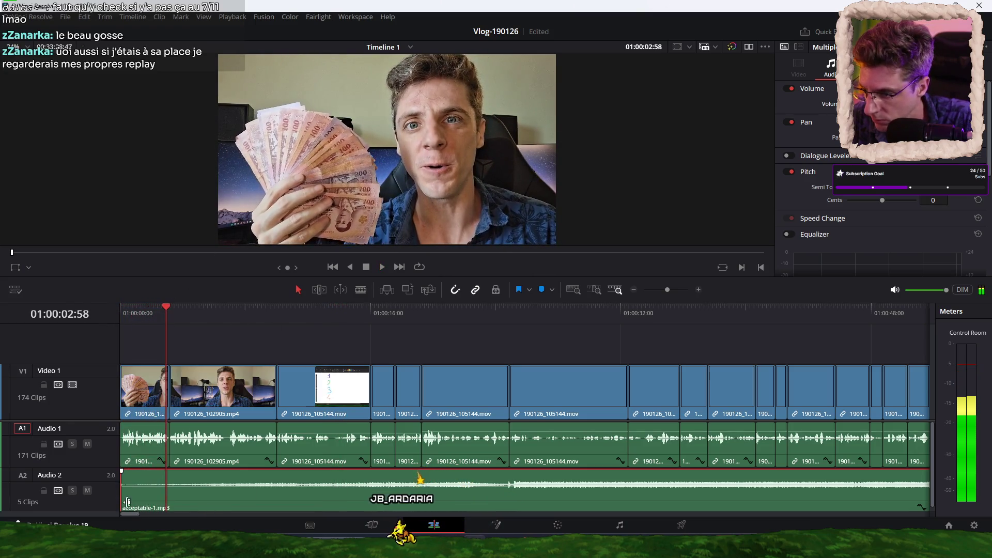
drag(206, 509, 299, 500)
key(ctrl+z)
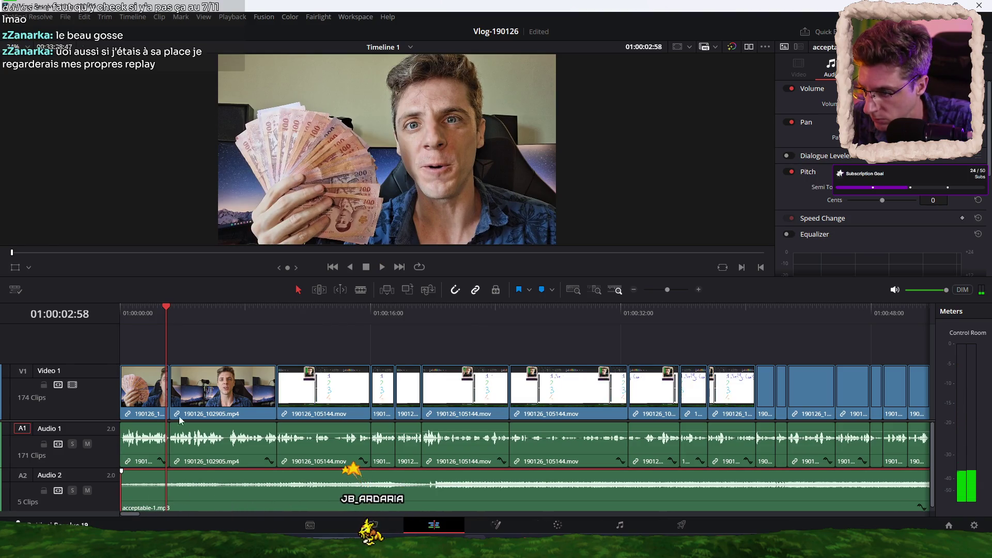
key(Home)
key(space)
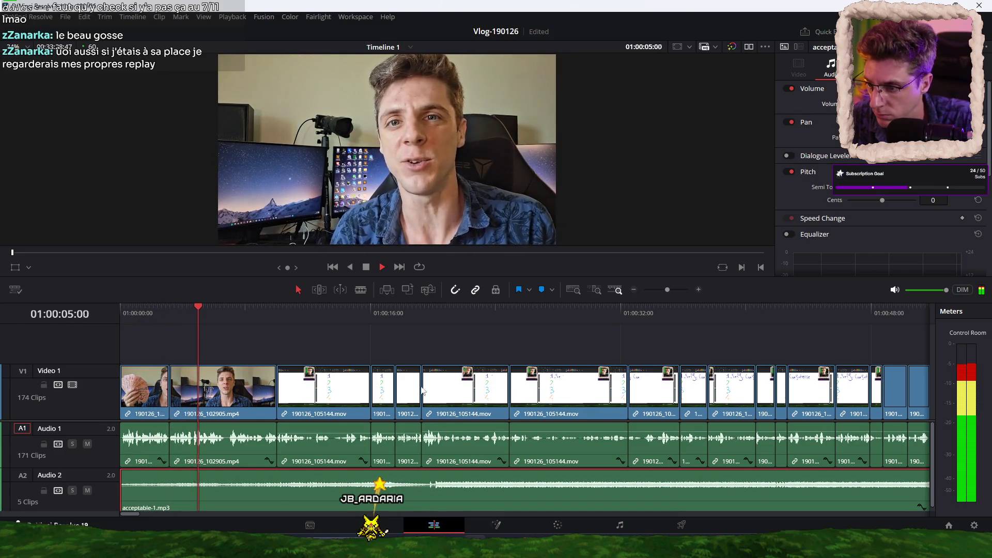
key(space)
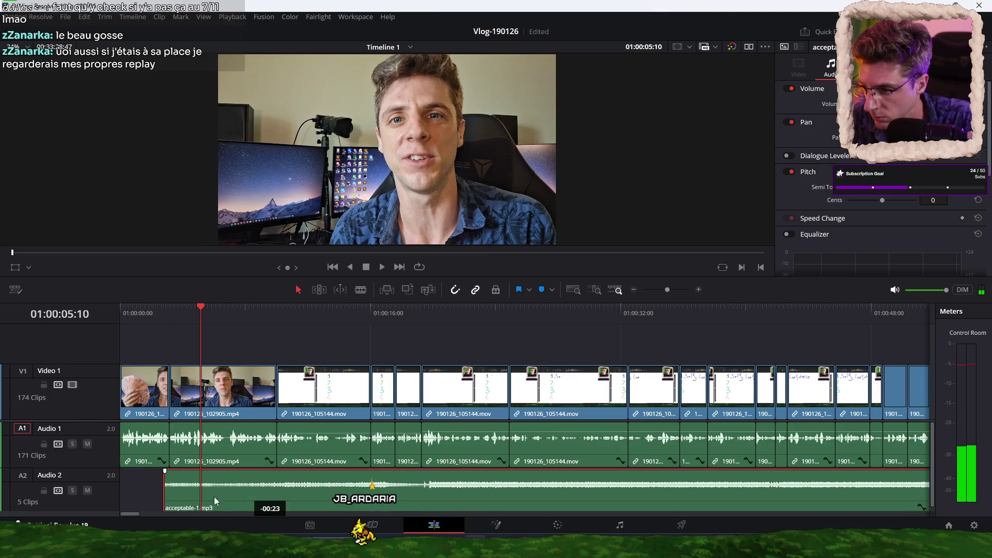
key(Home)
key(space)
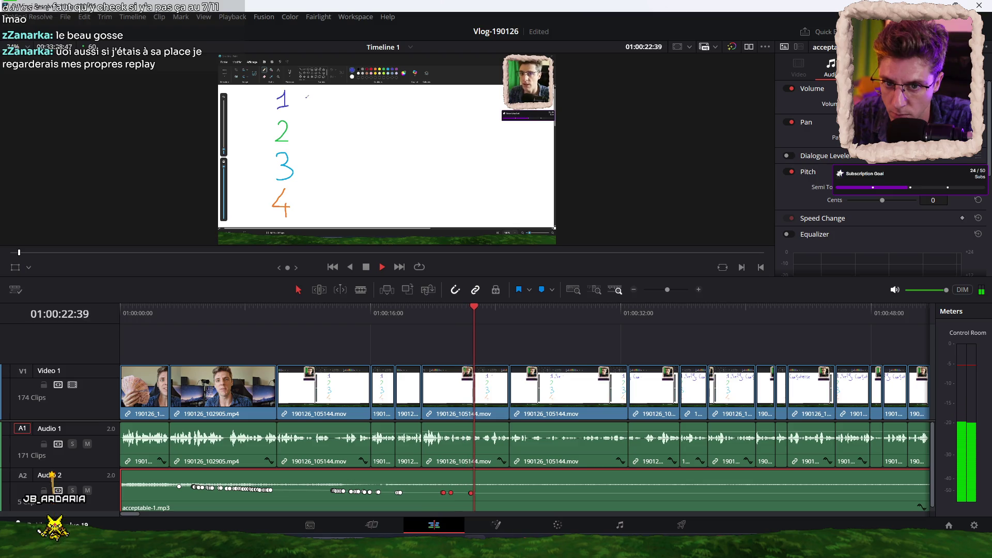
Scrub the playhead ahead through the edit to about 01:02:27
scroll(520, 351, right, 3)
scroll(517, 341, right, 5)
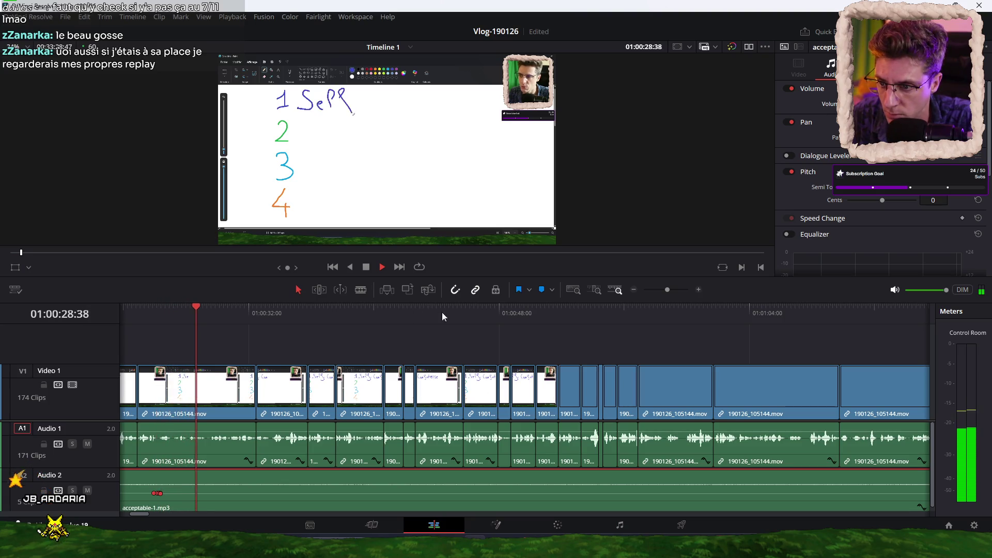
scroll(432, 343, down, 1)
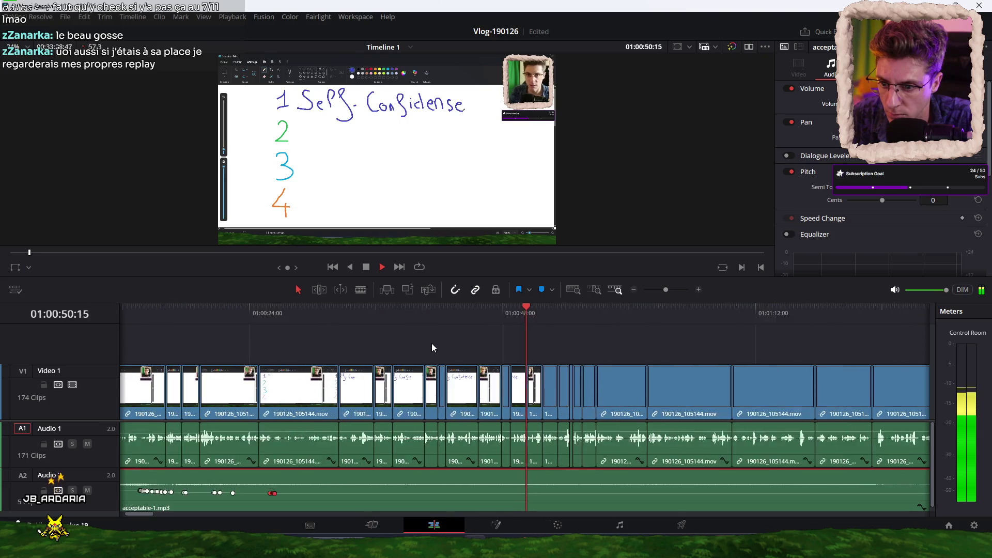
scroll(432, 343, down, 1)
scroll(429, 338, right, 1)
scroll(426, 334, right, 1)
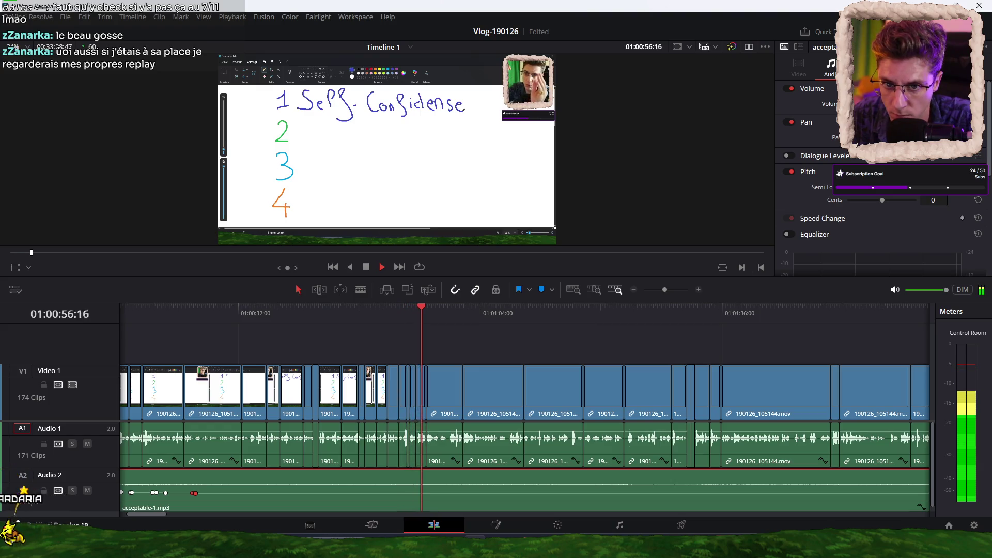
click(584, 318)
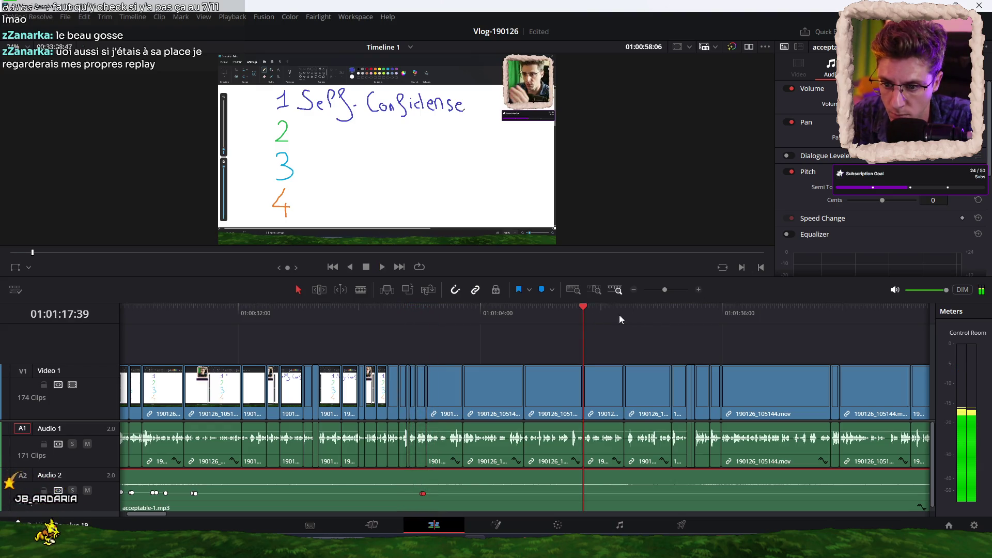
click(658, 313)
scroll(497, 362, right, 2)
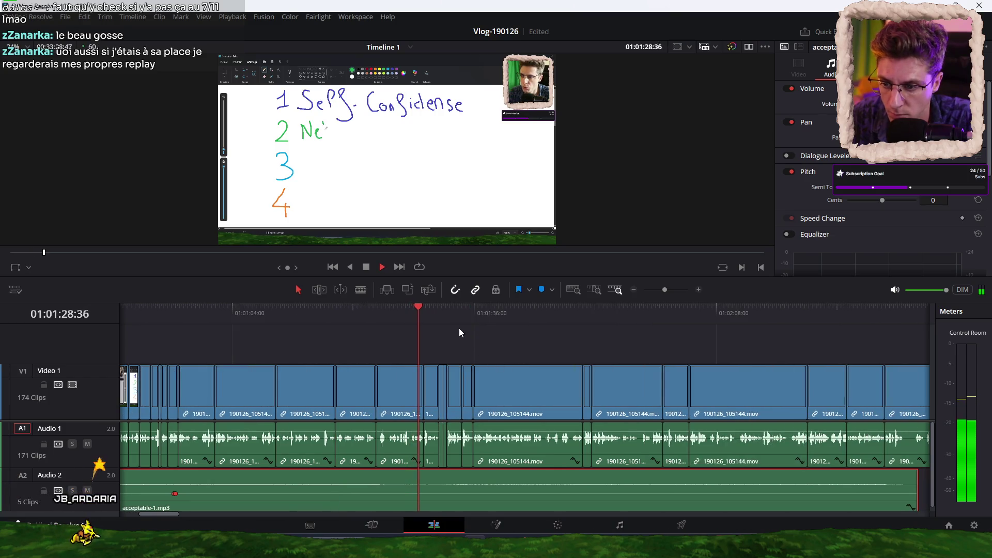
click(466, 315)
scroll(401, 346, right, 2)
click(671, 312)
scroll(762, 336, right, 1)
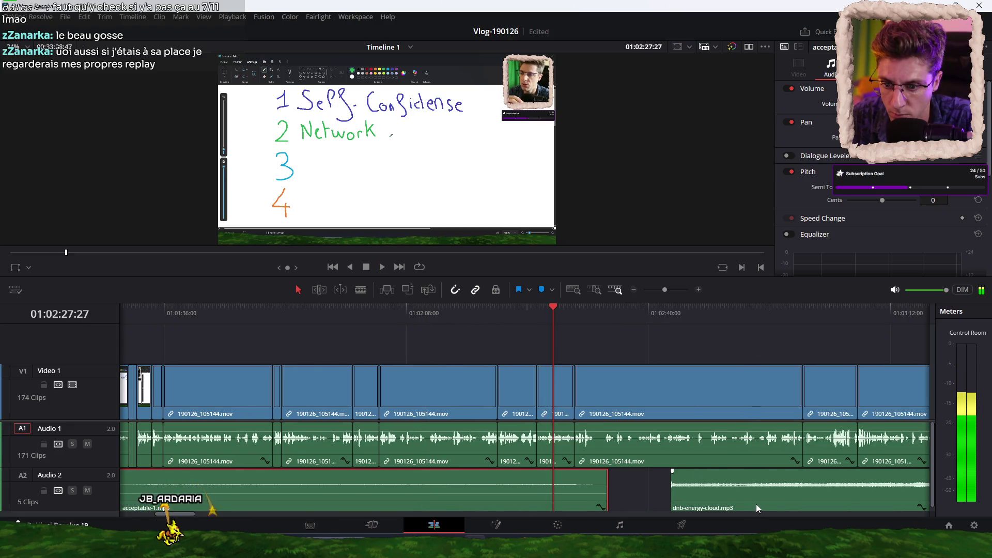
Close the gap so dnb-energy-cloud.mp3 directly follows acceptable-1.mp3, then replay the transition
click(649, 498)
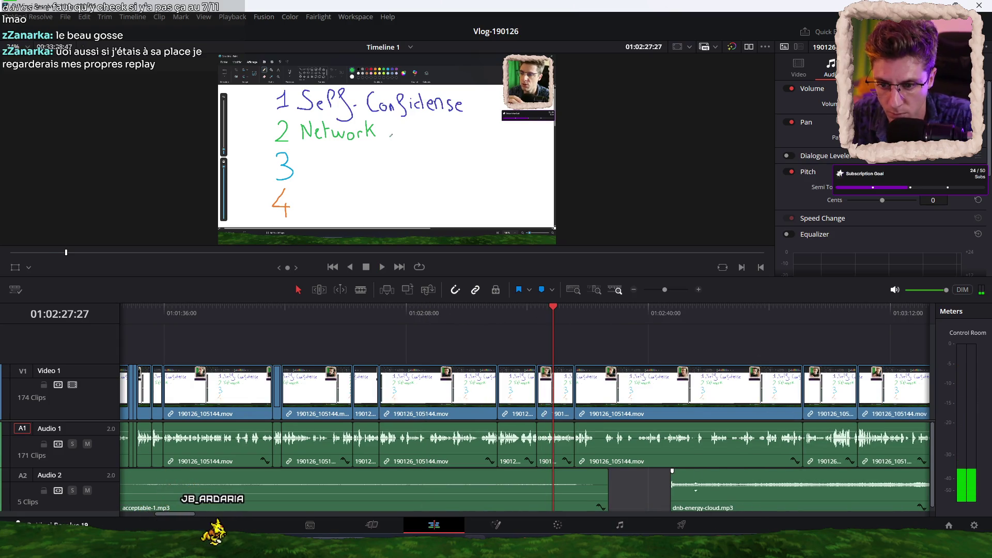
drag(723, 499, 663, 503)
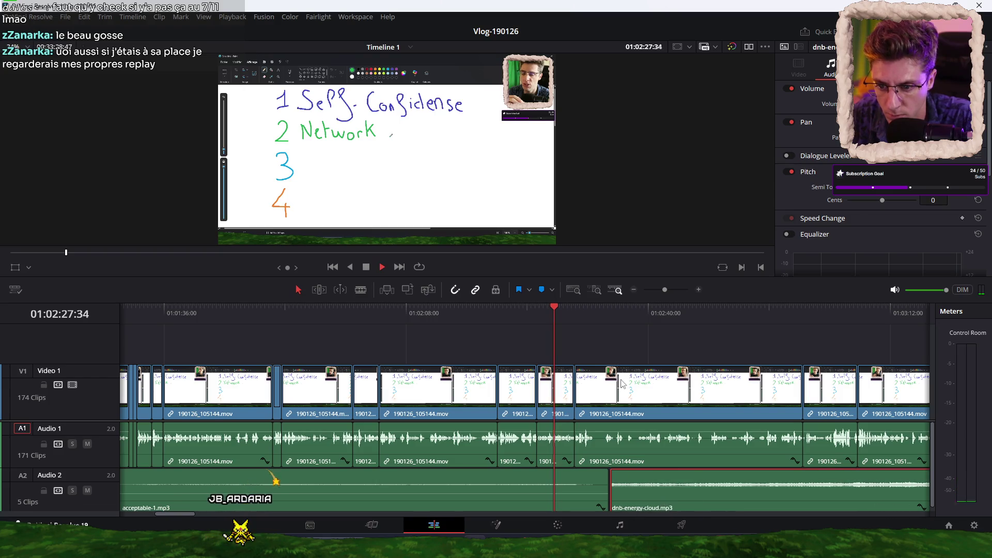
key(space)
click(611, 312)
scroll(611, 355, up, 2)
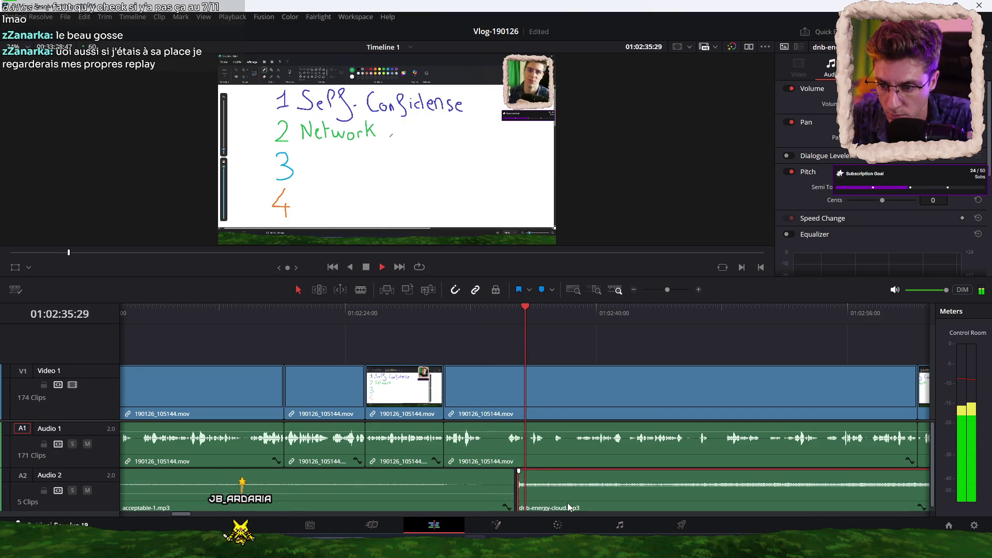
drag(568, 503, 563, 503)
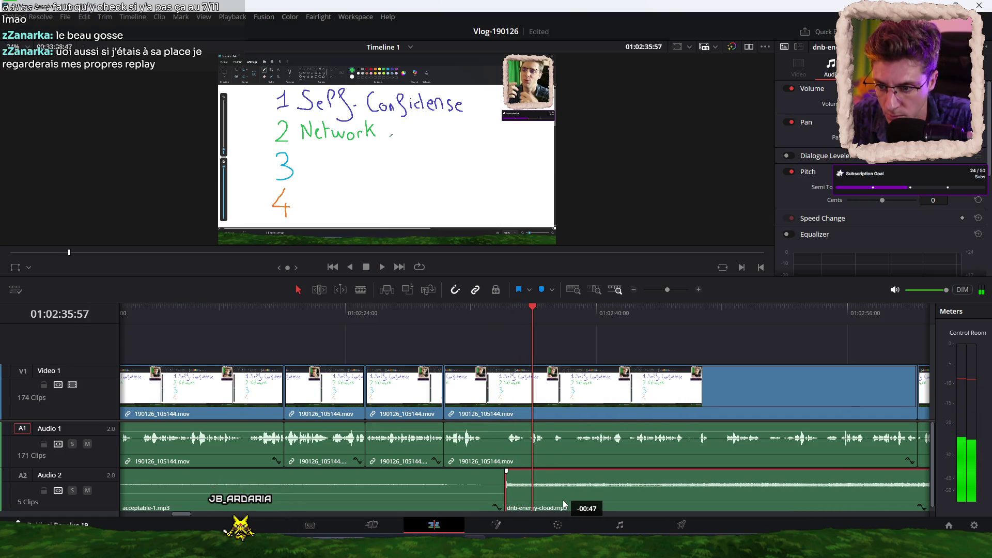
click(492, 311)
key(space)
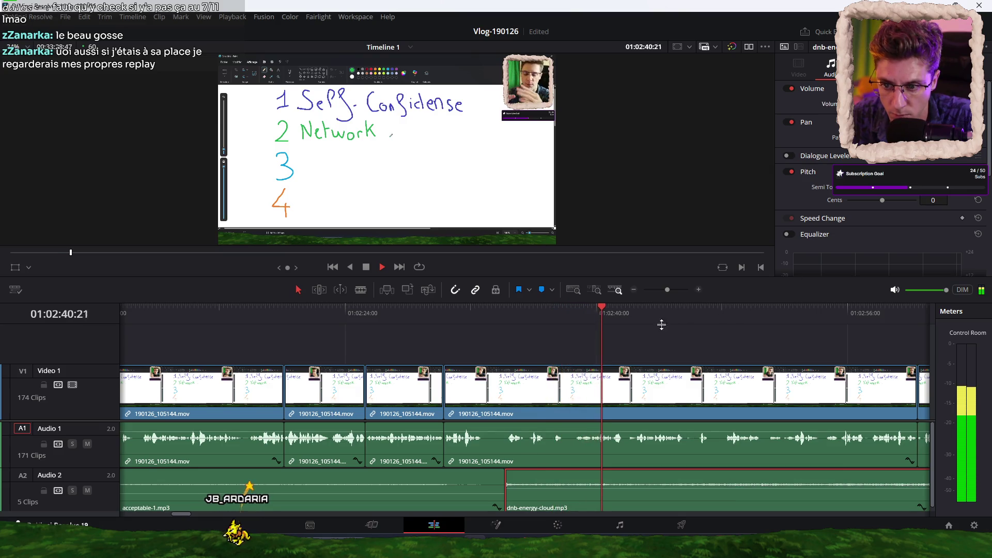
Add a volume keyframe on the dnb-energy-cloud.mp3 clip
click(470, 356)
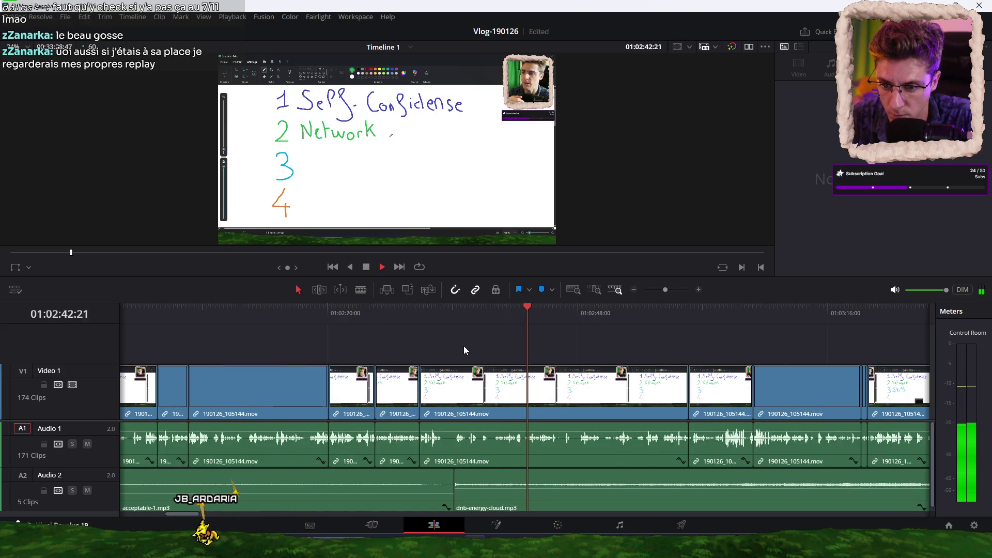
click(393, 488)
key(space)
key(space)
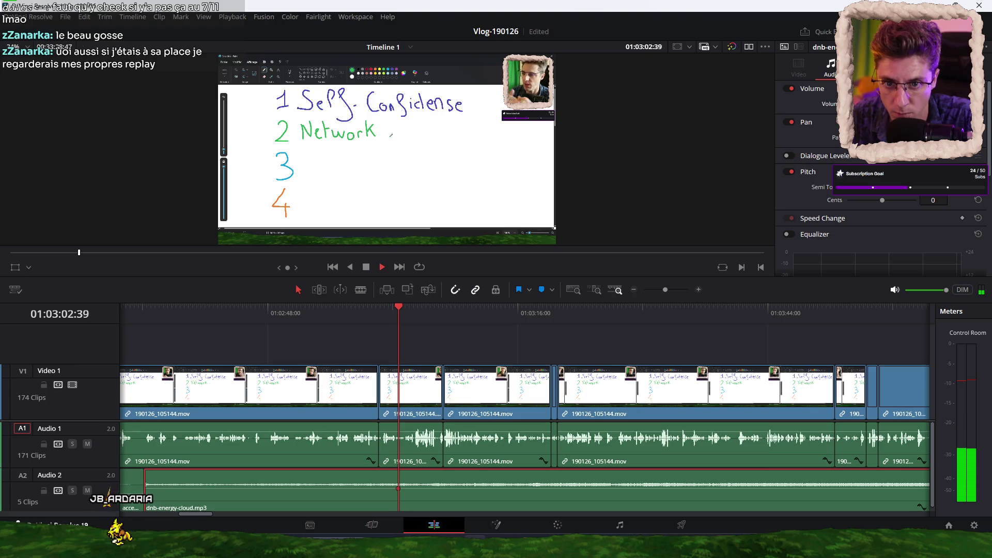
alt+click(417, 490)
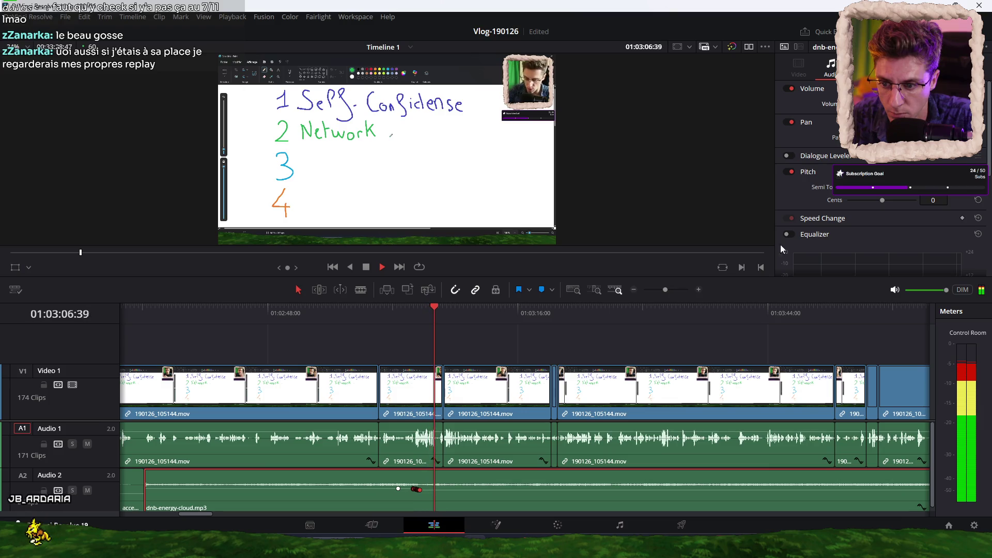
Scrub playback ahead from about 01:03:18 to about 01:06:48
click(538, 311)
scroll(497, 341, down, 3)
click(523, 319)
scroll(568, 325, down, 2)
click(585, 319)
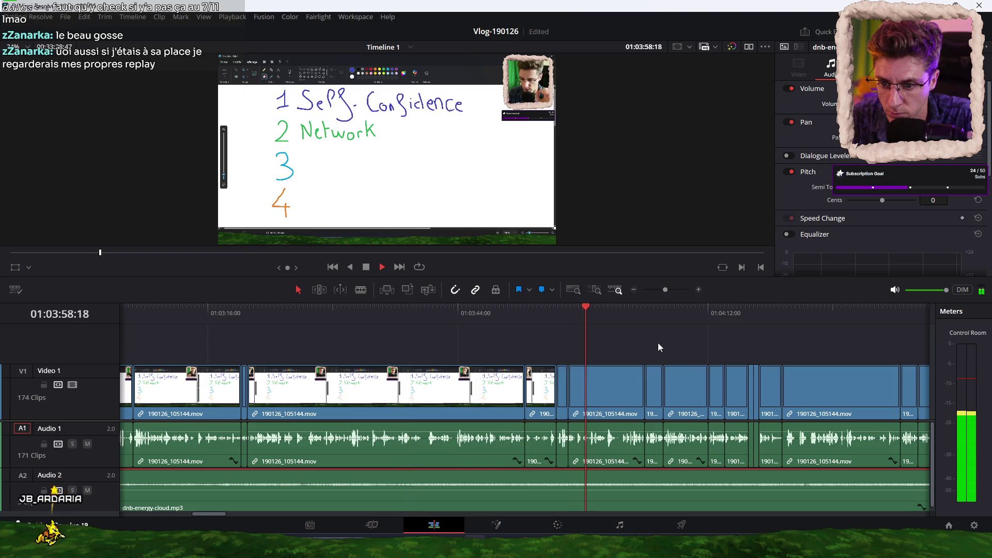
scroll(612, 336, down, 3)
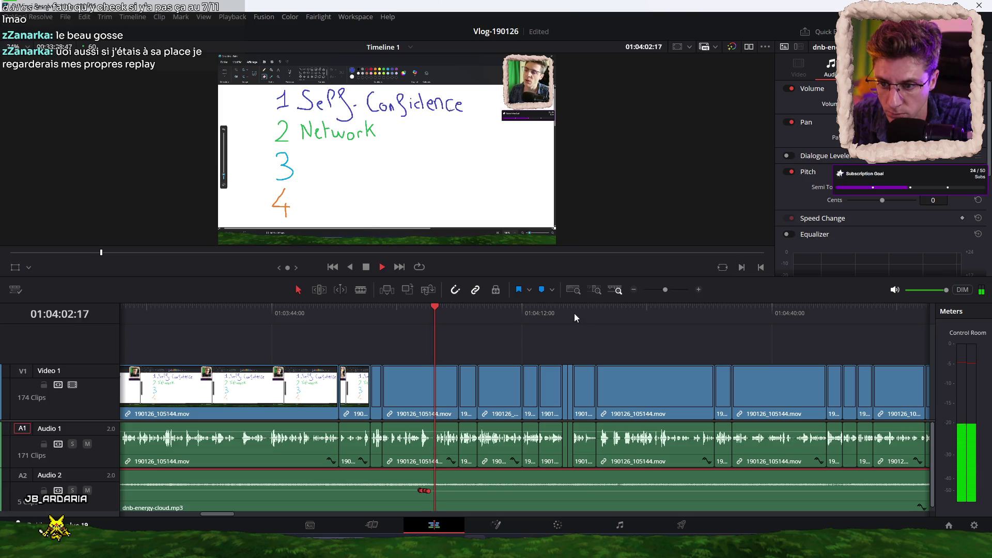
scroll(604, 359, down, 2)
scroll(598, 356, down, 3)
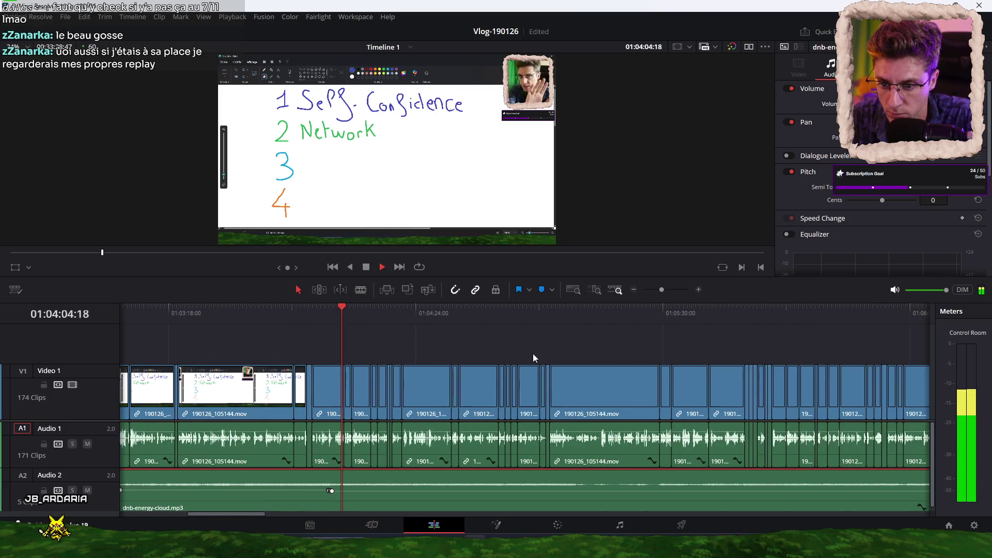
click(670, 313)
click(584, 319)
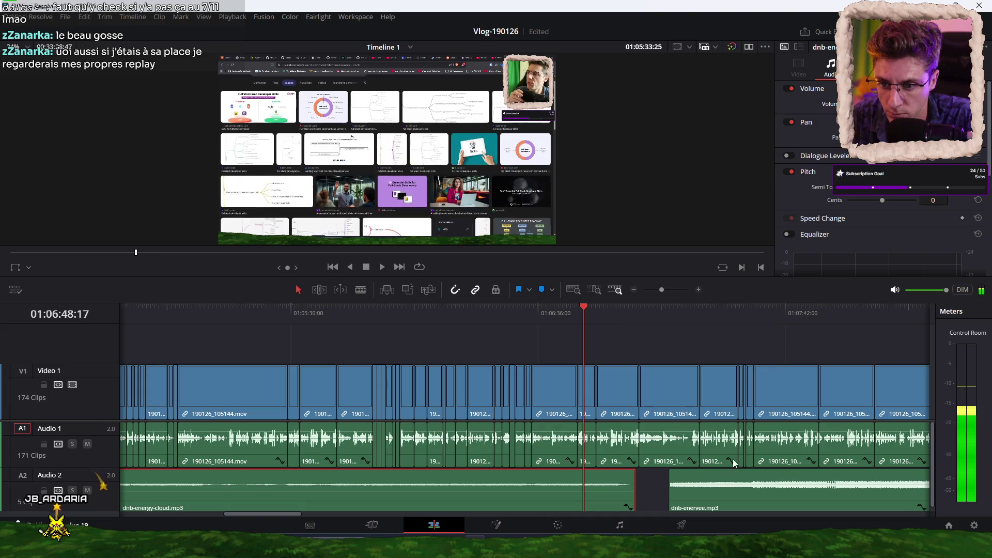
drag(703, 498, 673, 497)
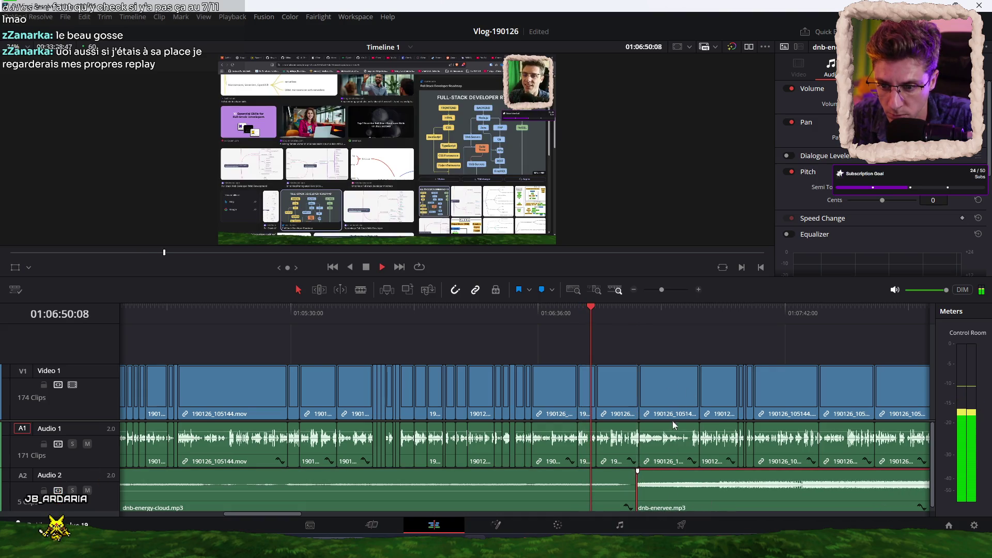
scroll(655, 352, up, 2)
scroll(652, 350, up, 2)
scroll(724, 450, right, 3)
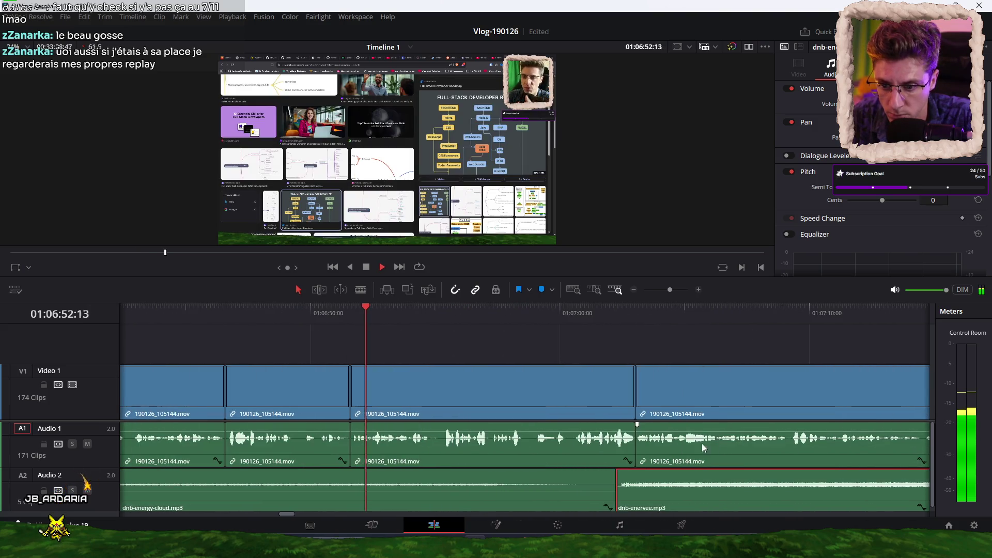
click(566, 317)
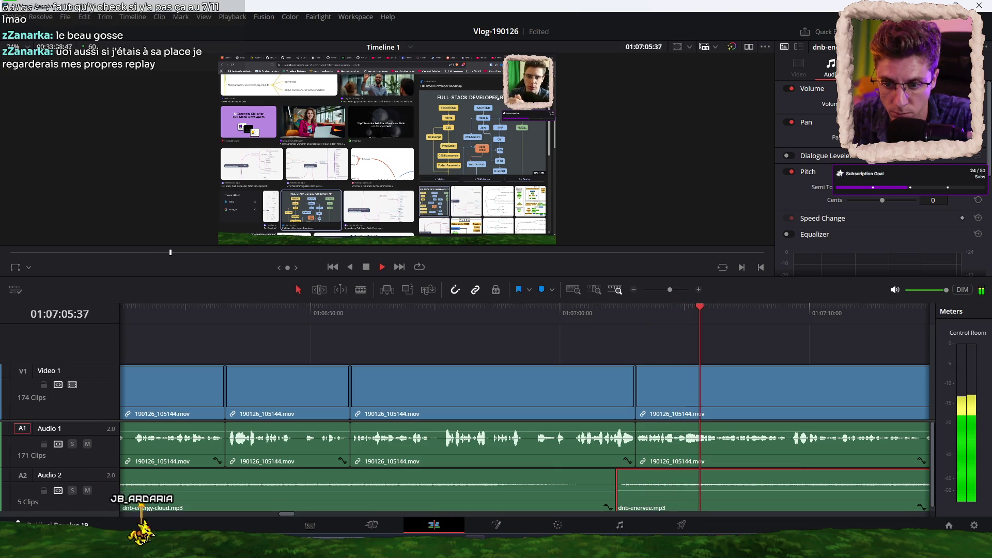
click(552, 316)
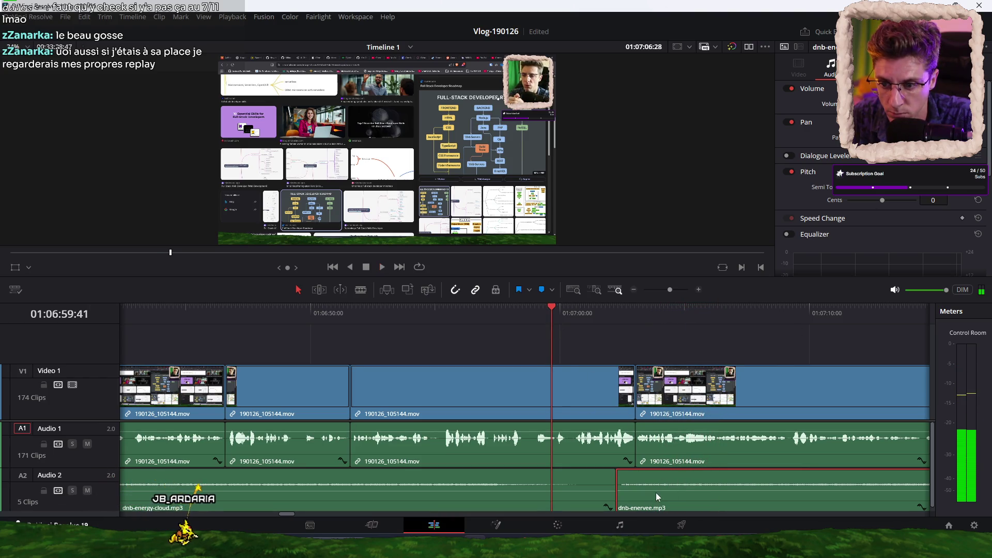
mouse_move(674, 500)
mouse_down()
mouse_move(688, 499)
mouse_move(676, 495)
mouse_up()
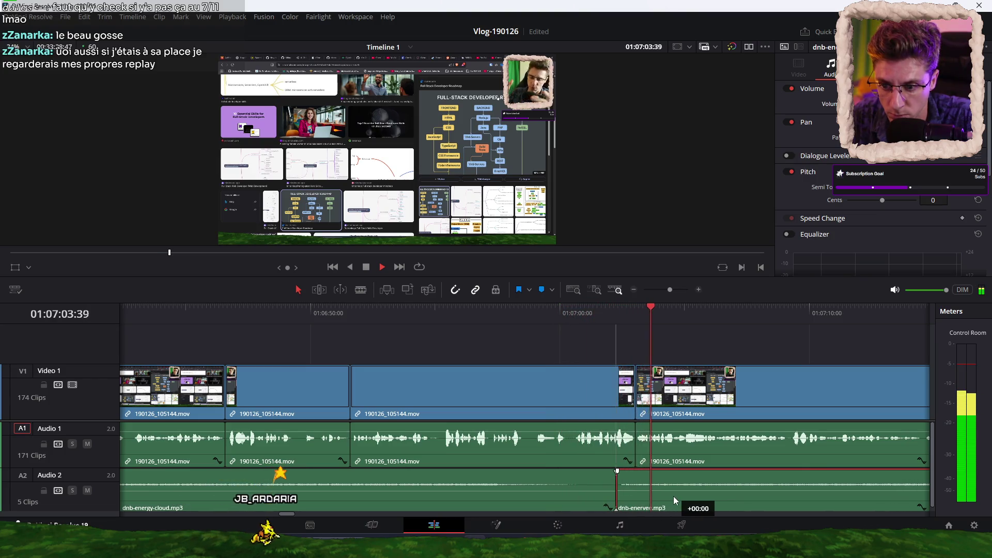
click(615, 315)
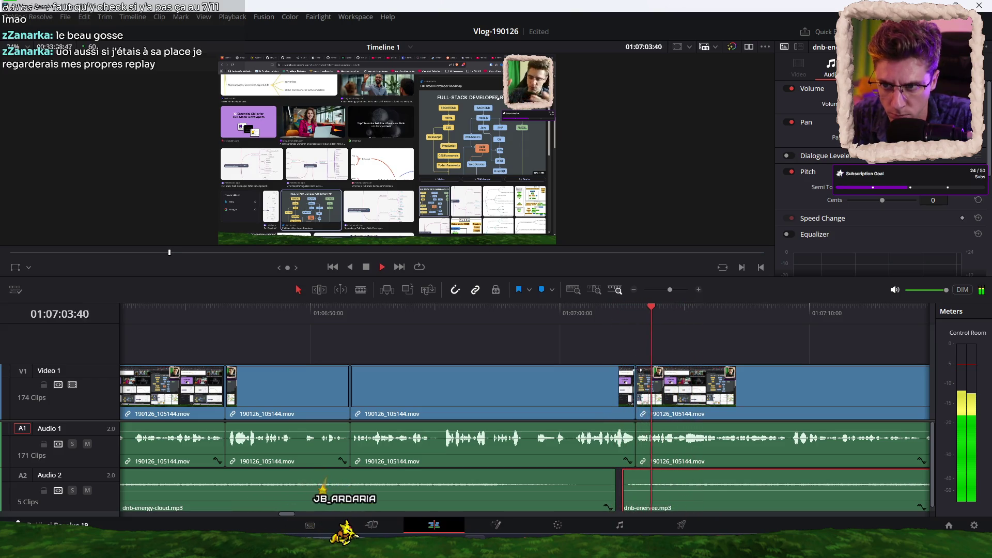
click(587, 346)
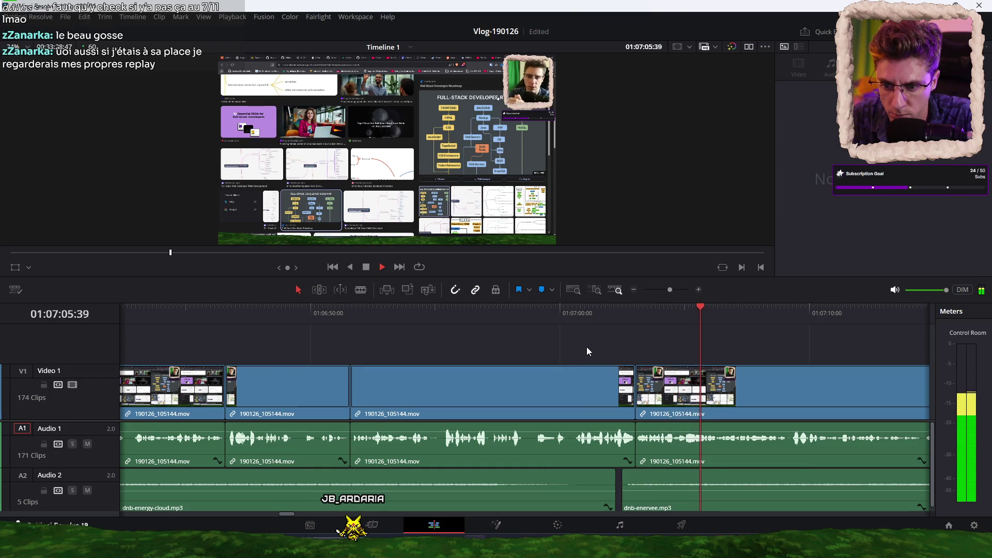
key(ctrl+minus)
key(ctrl+minus)
scroll(569, 340, down, 3)
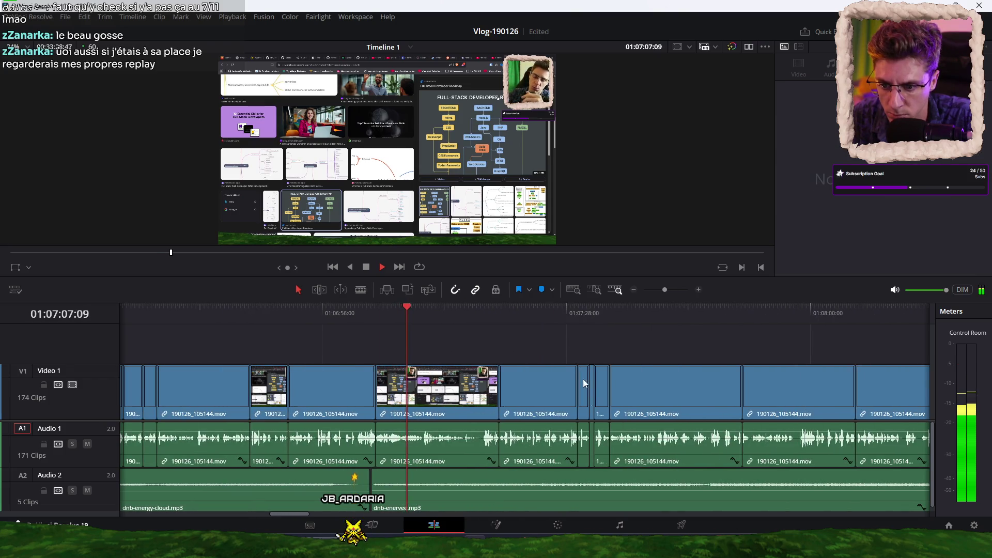
click(578, 497)
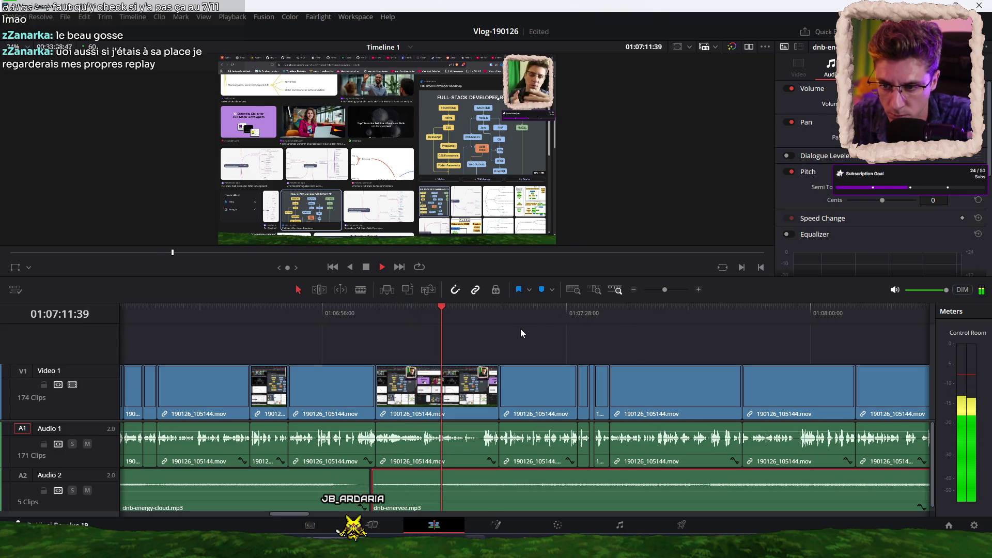
scroll(517, 331, down, 3)
click(635, 307)
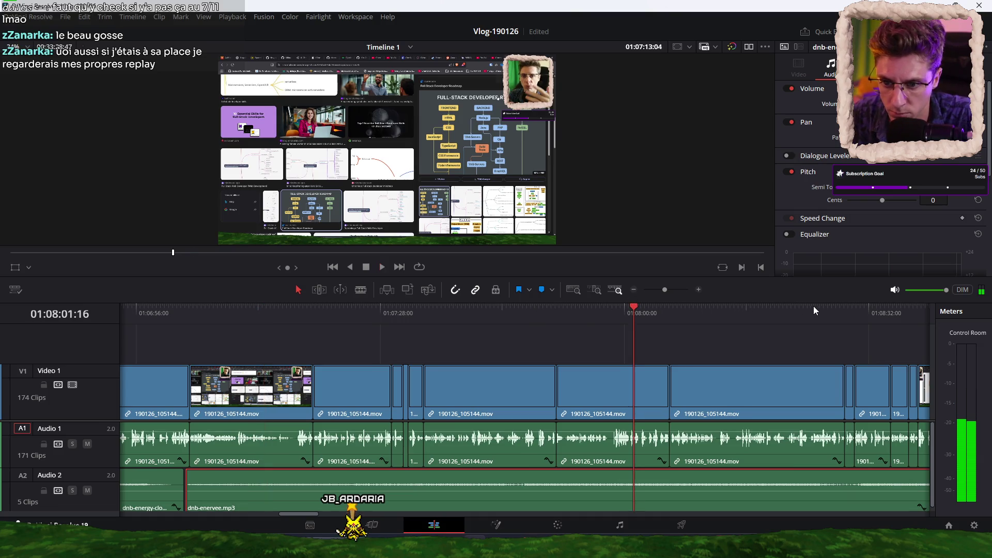
key(space)
scroll(556, 348, down, 3)
click(529, 310)
scroll(469, 346, down, 3)
scroll(469, 345, down, 2)
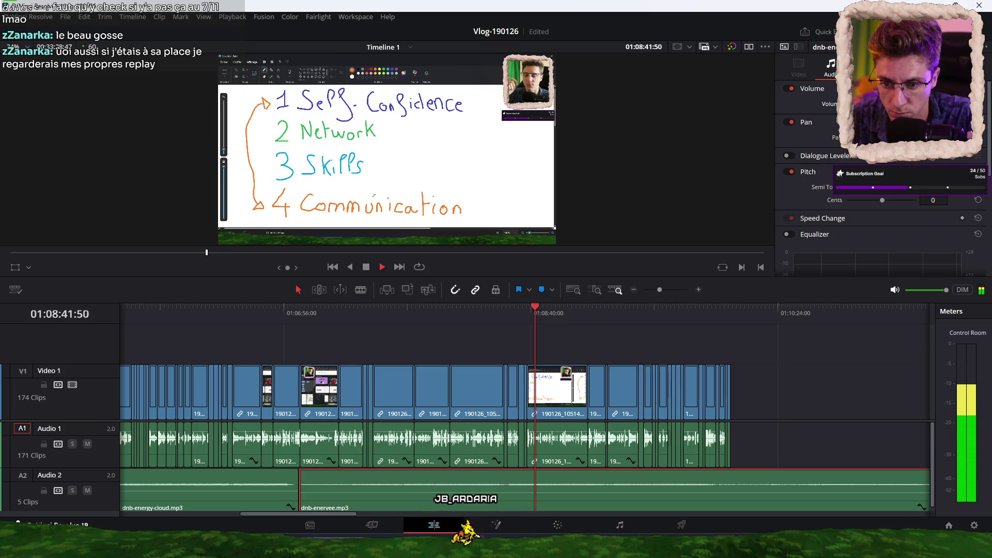
Stop playback, mute Audio 2, and select all five of its music clips
click(661, 344)
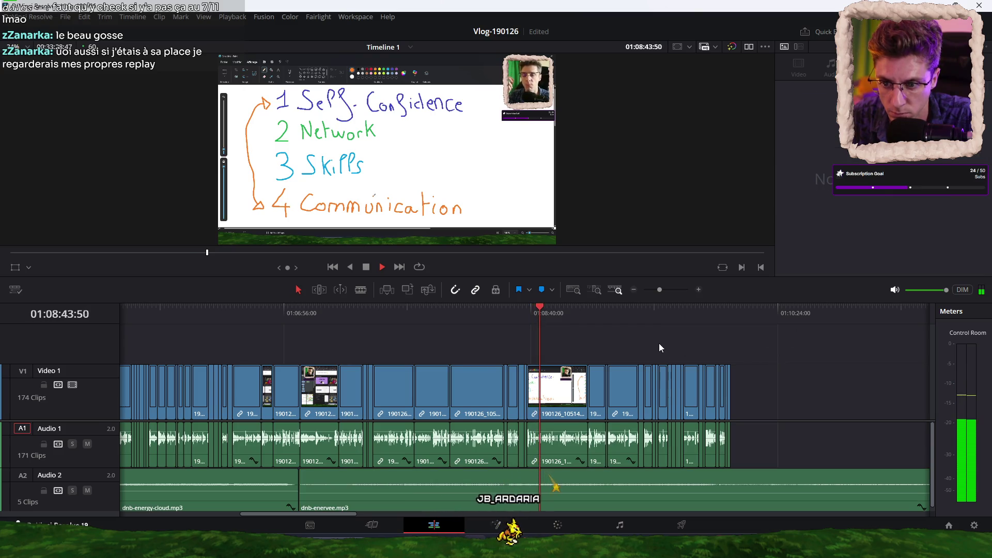
scroll(659, 343, right, 3)
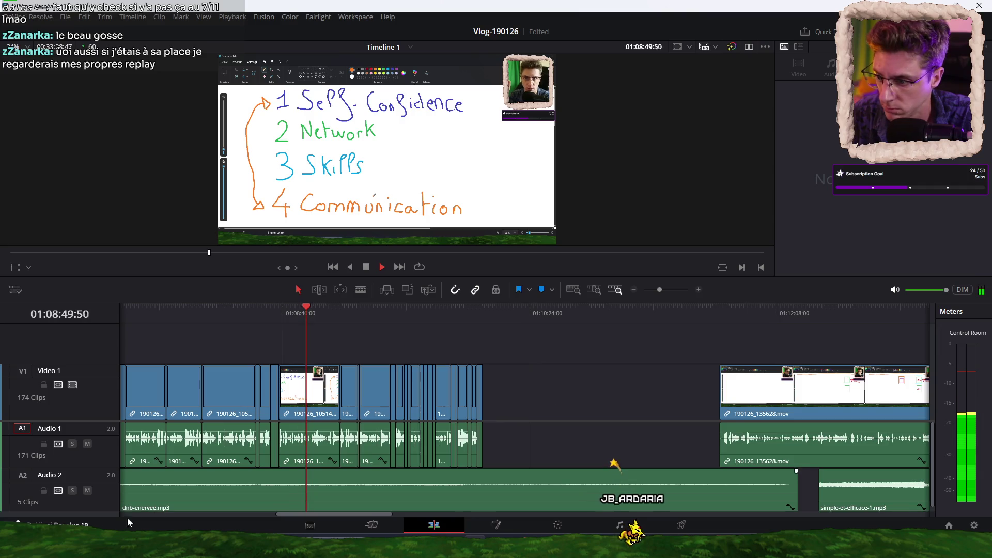
key(space)
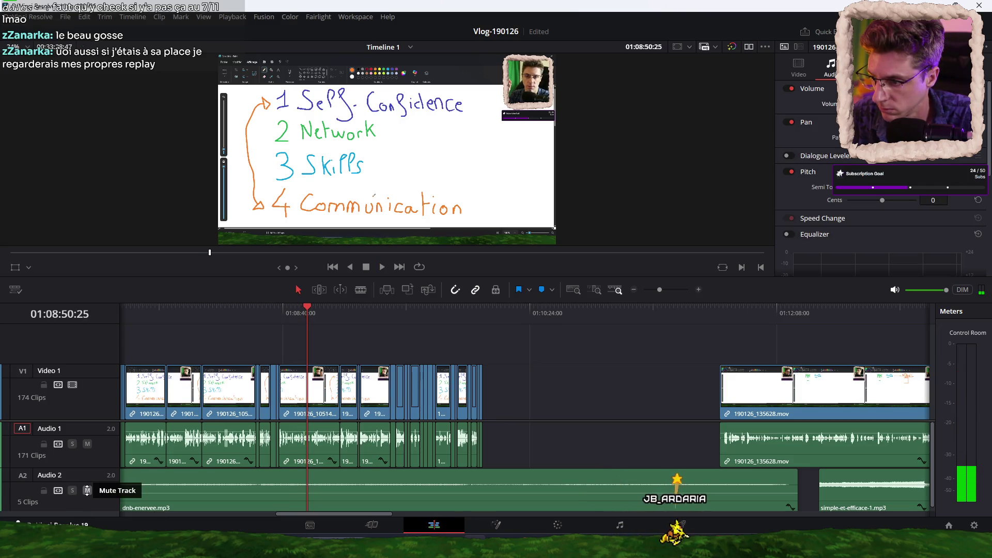
click(87, 490)
scroll(564, 377, down, 2)
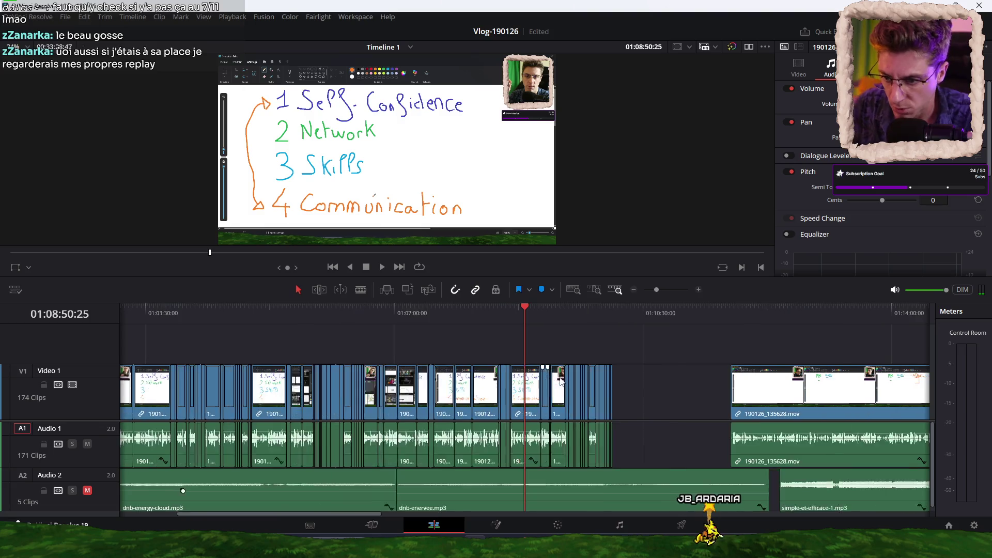
scroll(561, 381, down, 1)
scroll(557, 380, down, 1)
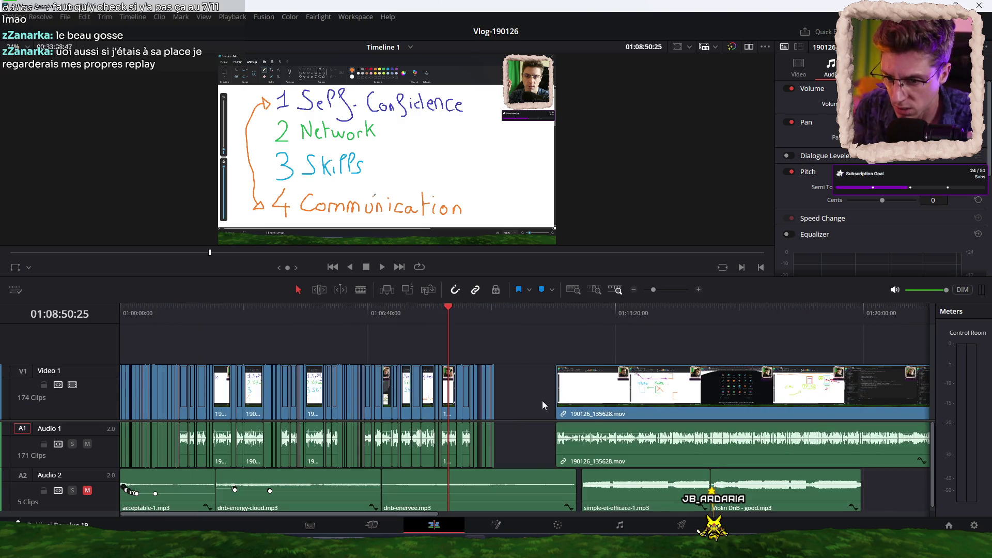
mouse_move(783, 489)
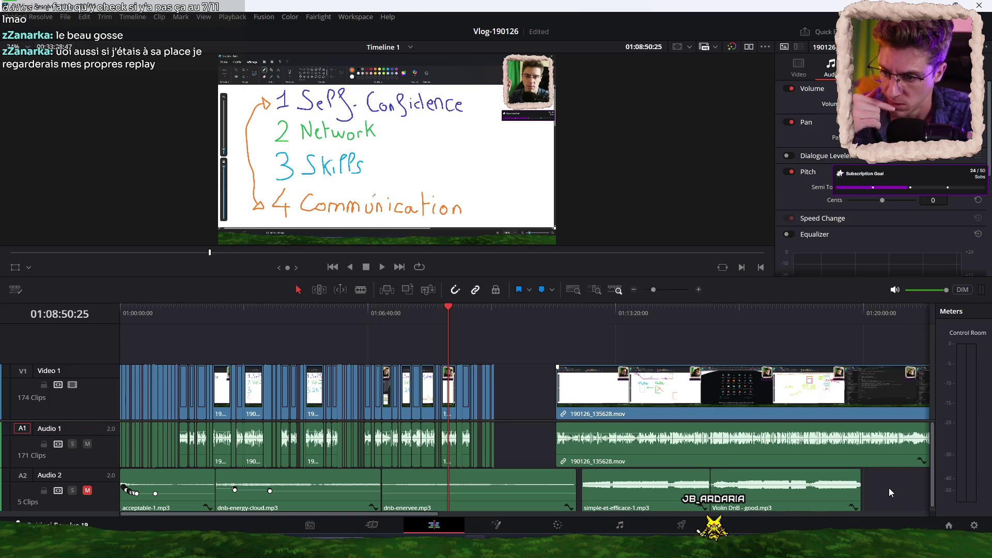
drag(889, 489, 138, 503)
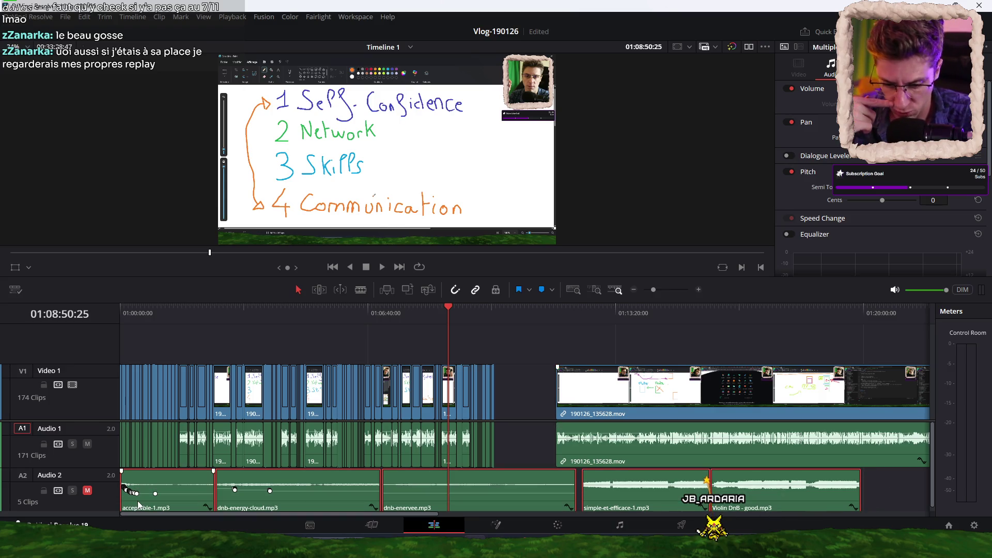
Delete the five selected music clips from Audio 2
key(Delete)
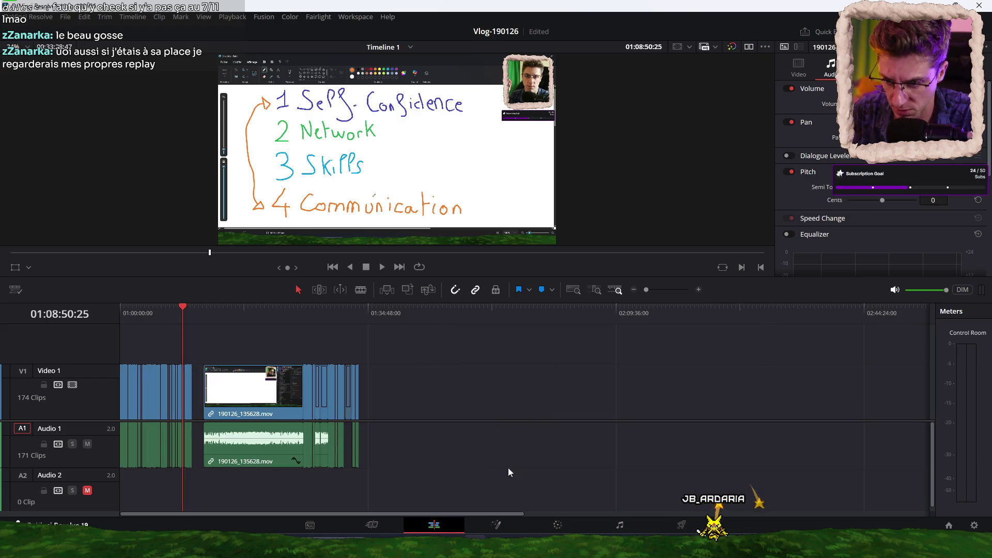
scroll(456, 468, right, 5)
scroll(470, 464, left, 3)
Move 190126_135628.mov earlier, save the project, and switch to Suno
drag(616, 393, 580, 397)
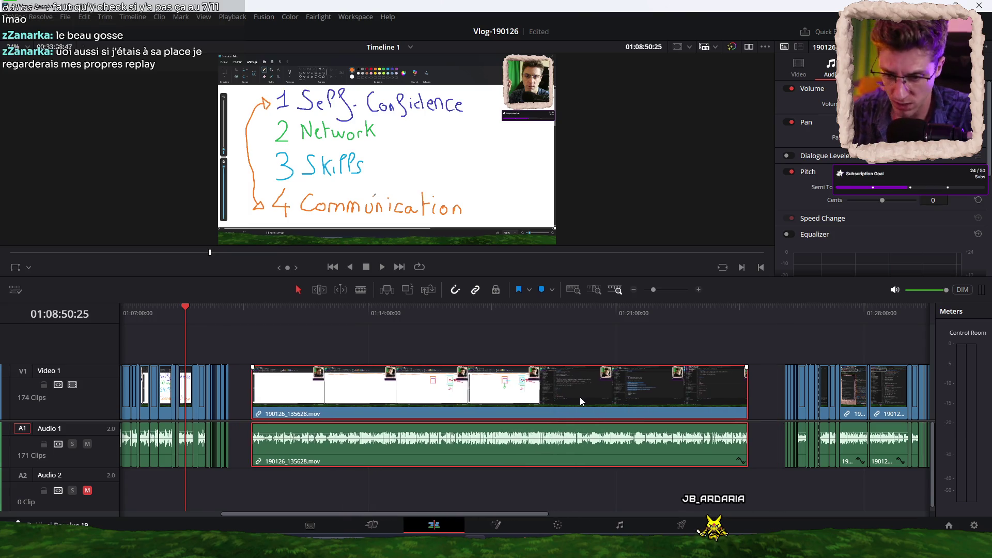
key(ctrl+s)
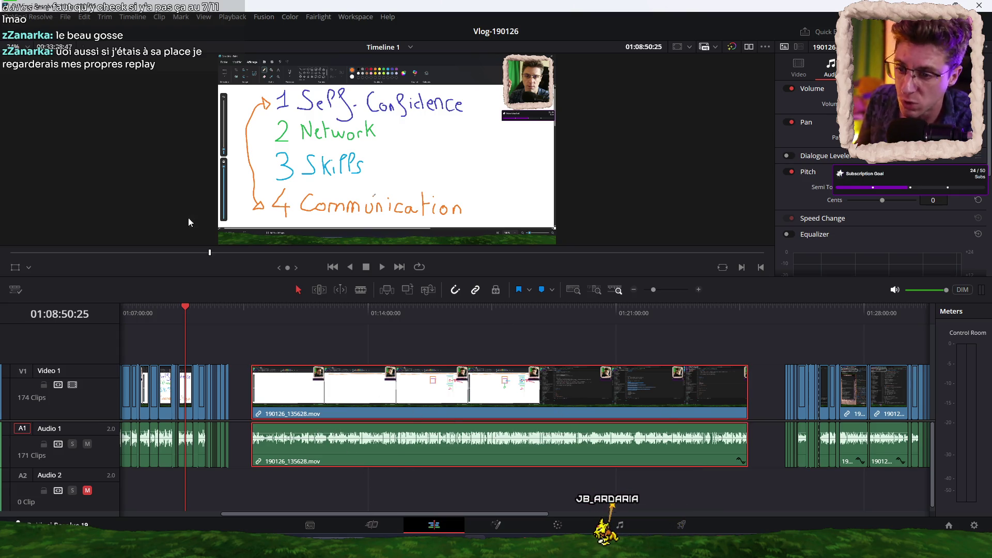
key(alt+Tab)
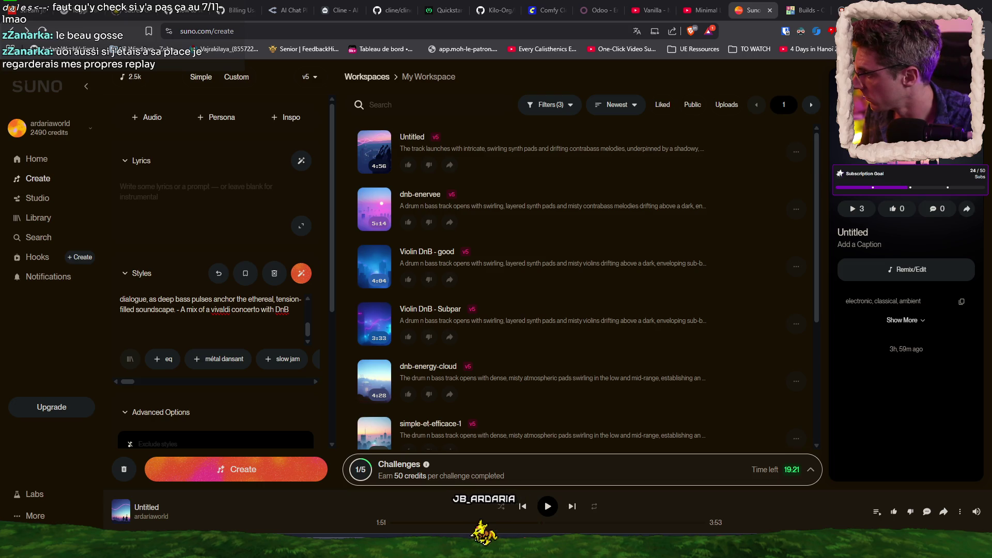
Switch to VS Code and close the video player to return to the terminal output
key(alt+Tab)
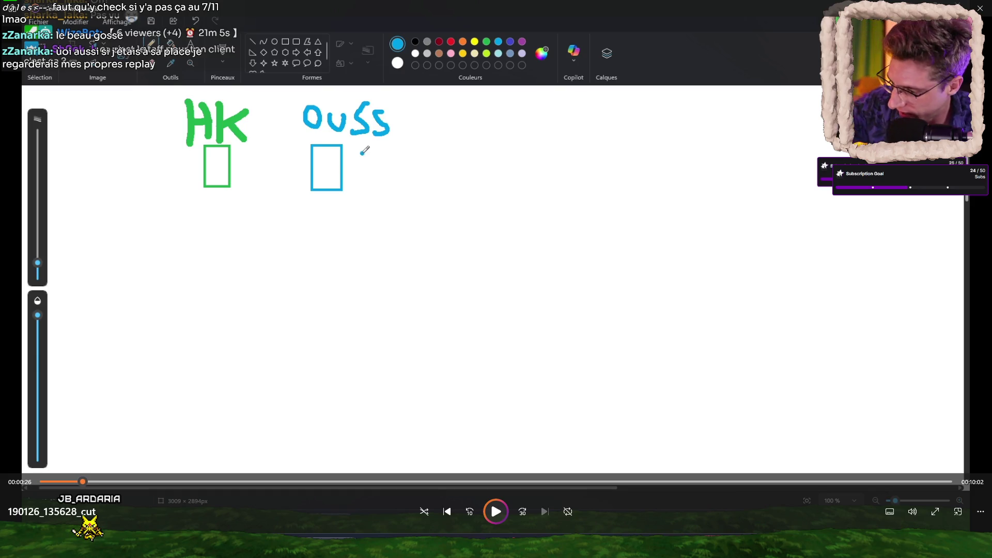
key(alt+F4)
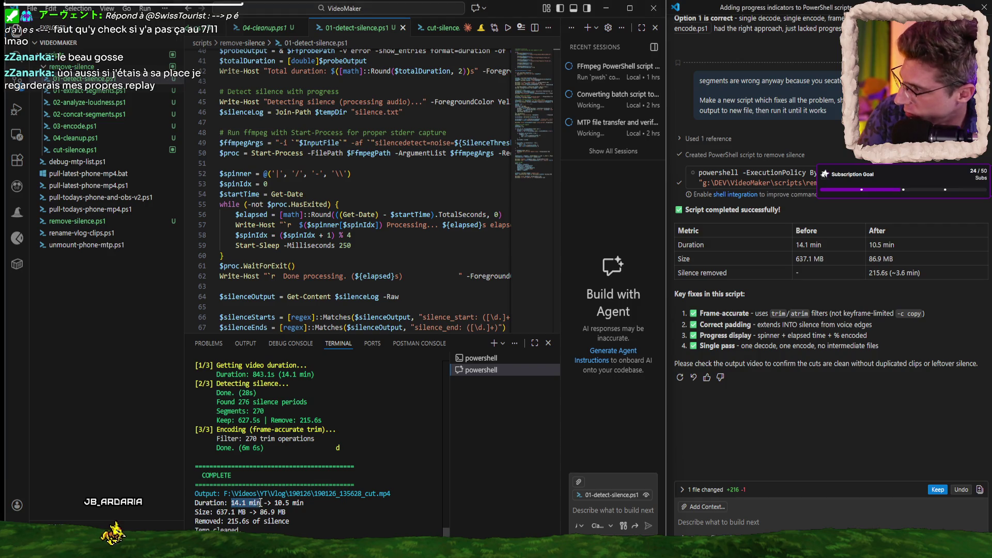
Open 190126_135628_cut.mp4 from the terminal output to review it
key(ctrl+c)
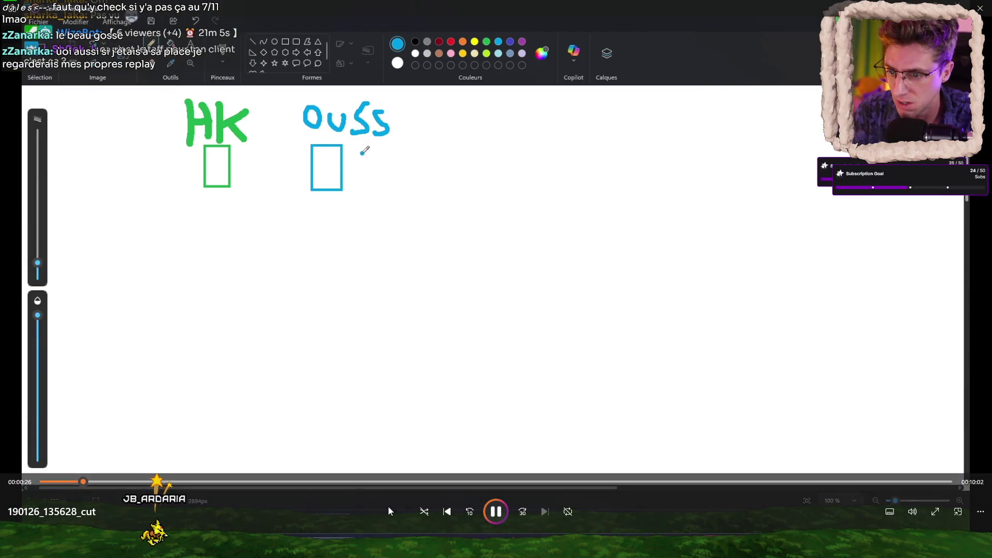
click(135, 482)
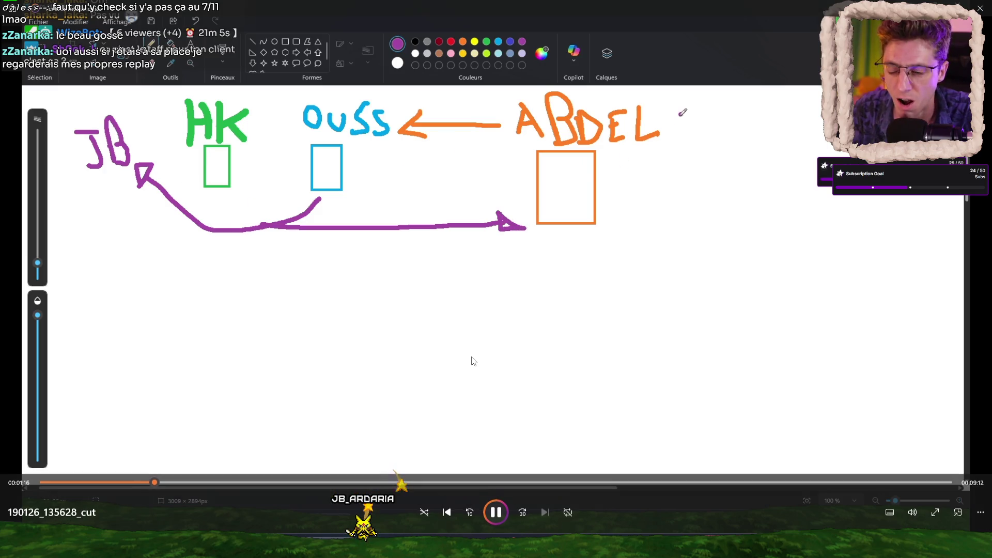
Pause and close the cut video, minimize the browser, and return to DaVinci Resolve
key(space)
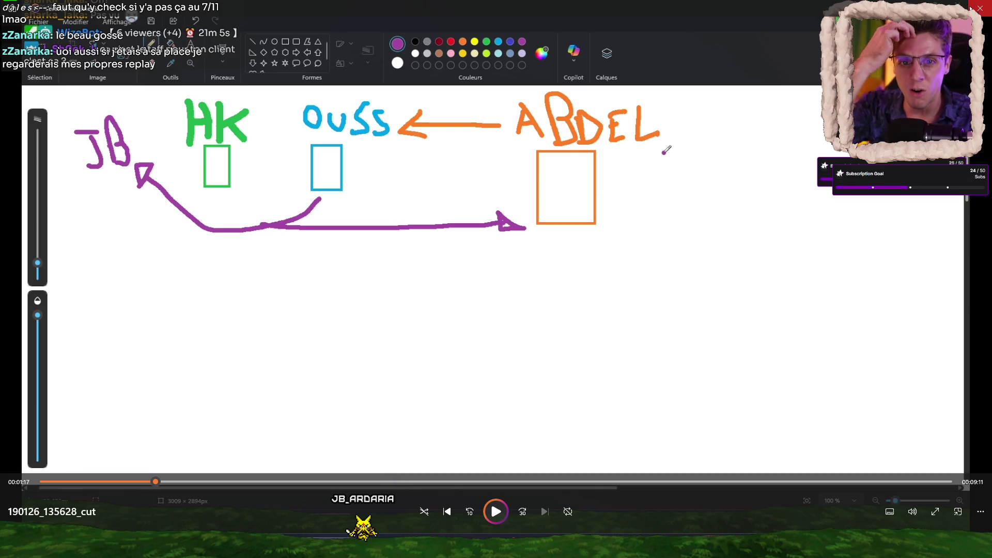
click(980, 8)
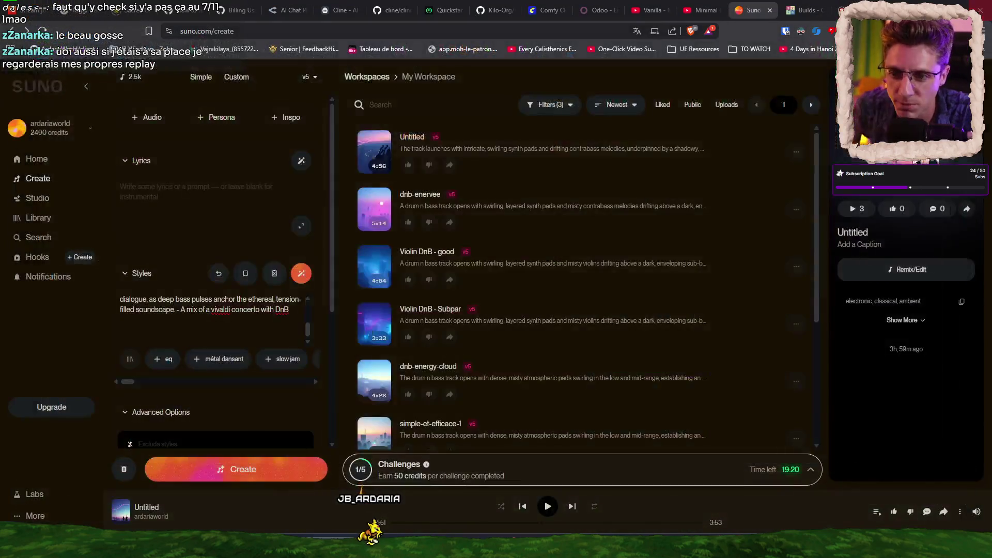
click(980, 8)
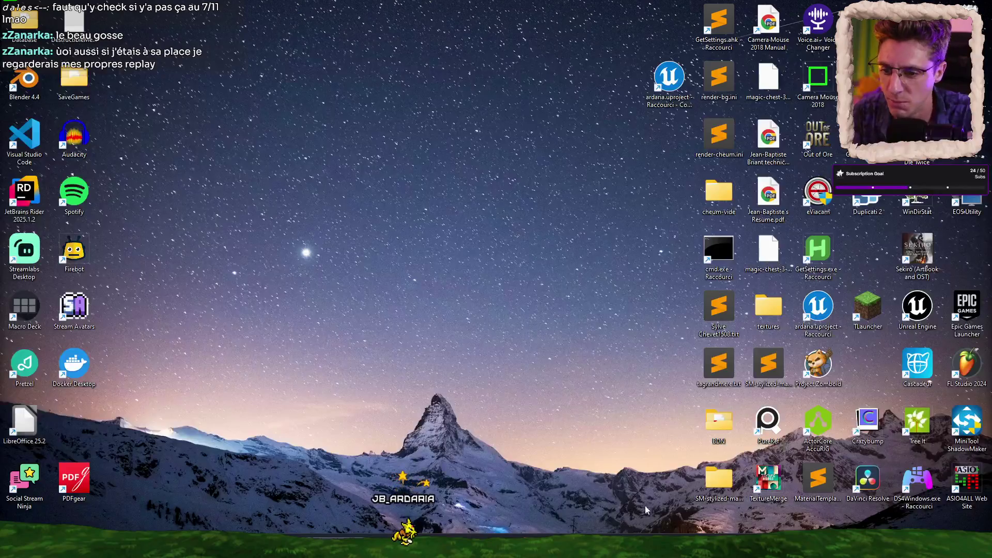
key(alt+Tab)
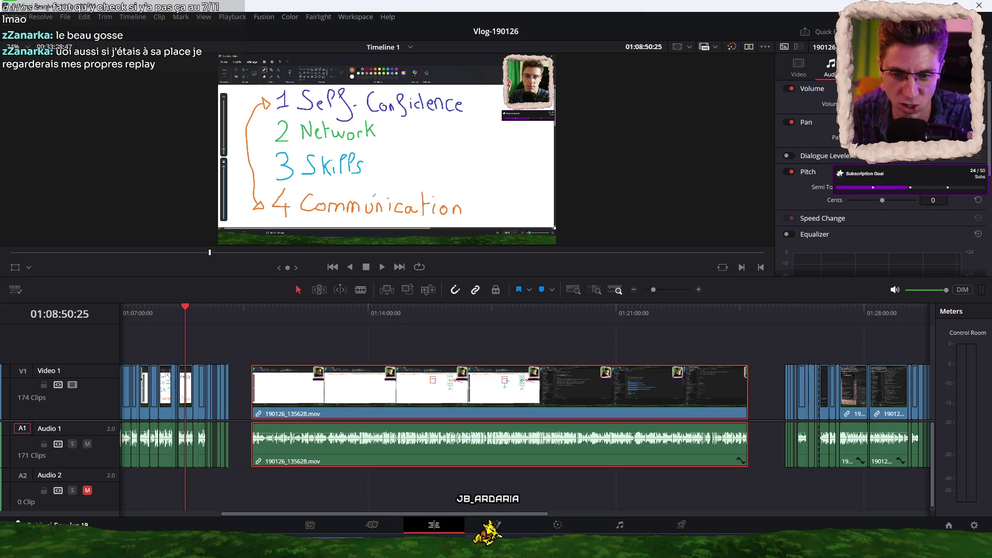
Move the 190126_135628.mov clip up onto Video 2 and Audio 2
key(shift+z)
key(shift+z)
key(shift+z)
click(188, 394)
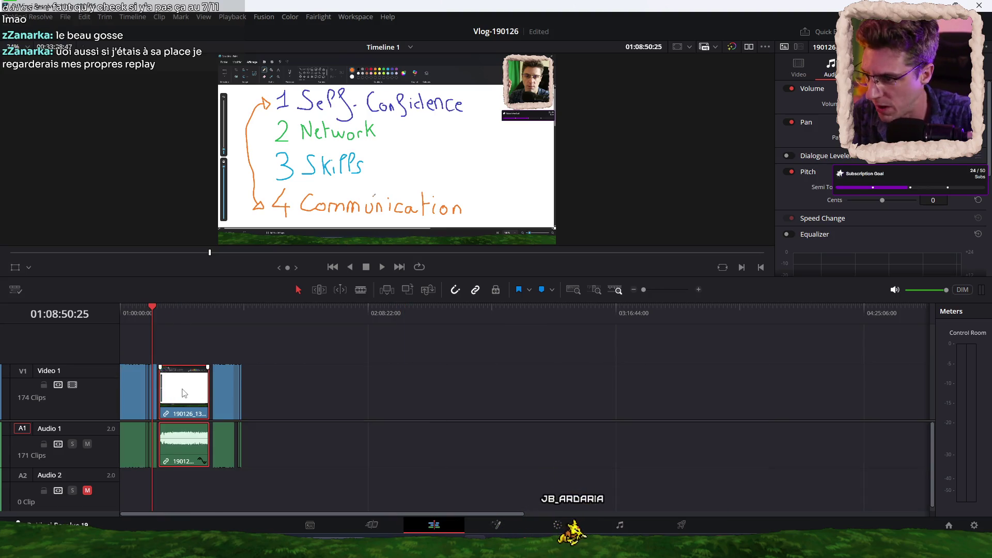
key(alt+Up)
Drop 190126_135628_cut.mp4 onto Video 1 and slide it earlier in the timeline
mouse_move(827, 312)
mouse_down()
mouse_move(242, 406)
mouse_move(270, 411)
mouse_up()
scroll(290, 400, up, 3)
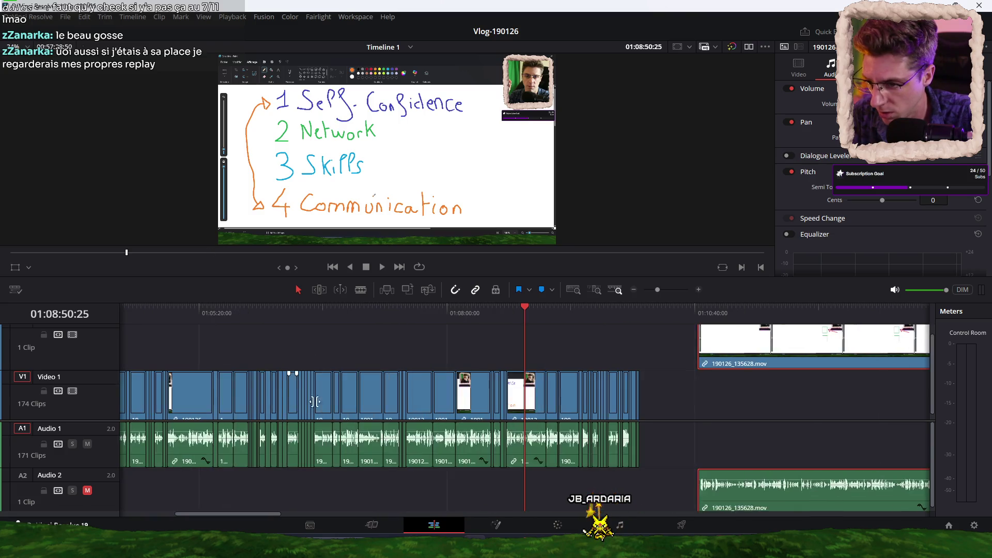
scroll(330, 398, down, 3)
scroll(313, 401, up, 3)
scroll(312, 401, down, 3)
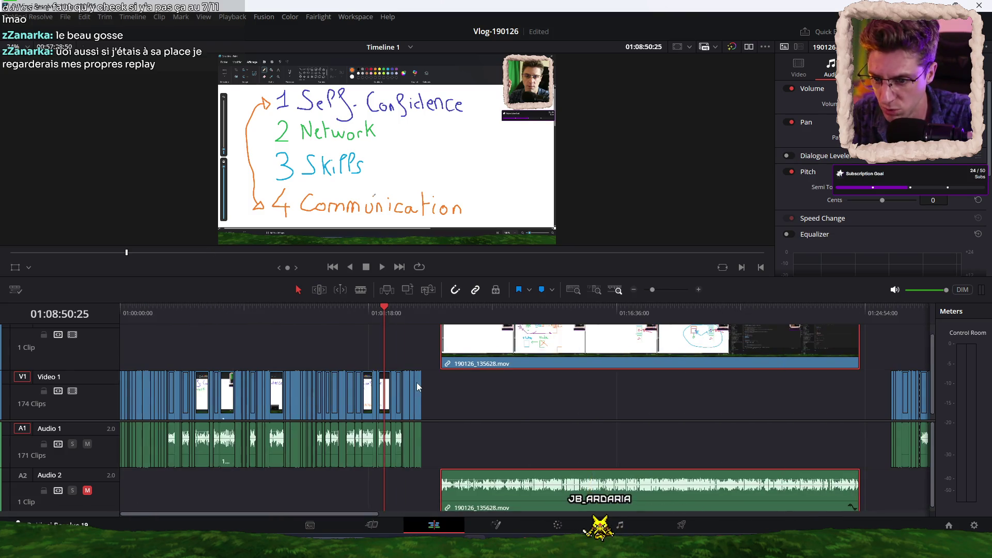
drag(316, 404, 184, 405)
scroll(594, 340, up, 5)
scroll(603, 326, right, 5)
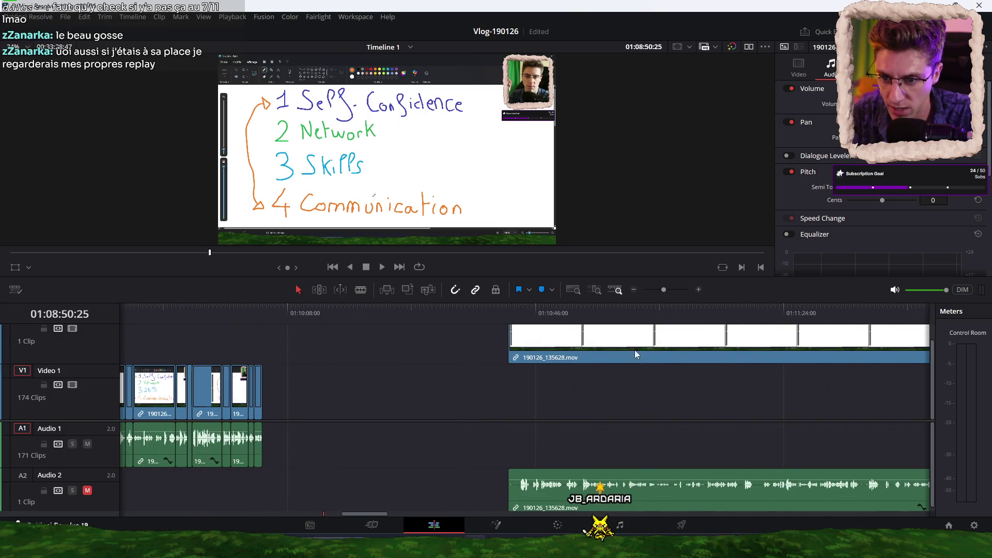
scroll(587, 399, left, 5)
scroll(594, 356, left, 5)
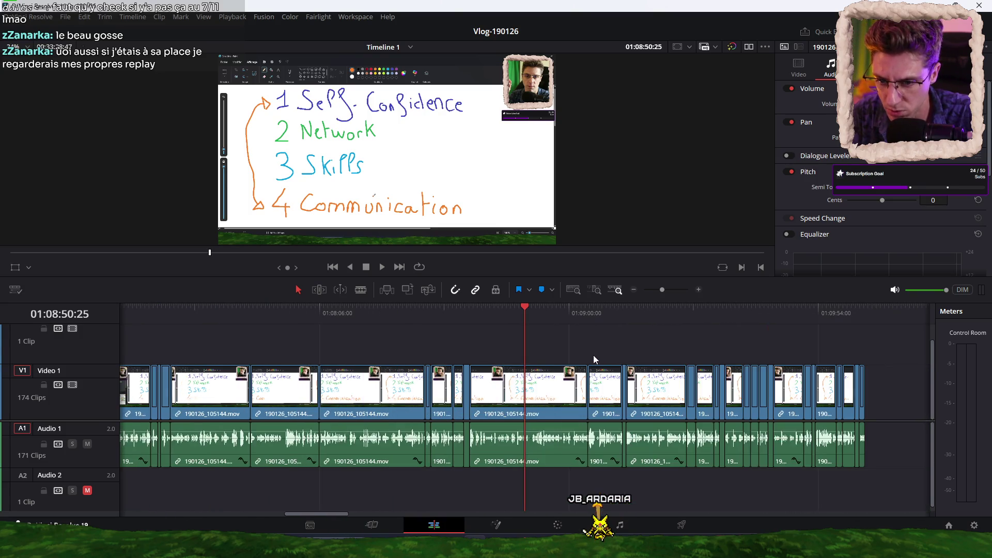
Slide 190126_135628_cut.mp4 much earlier so it butts against the preceding clips
scroll(588, 355, right, 10)
scroll(588, 355, right, 3)
drag(832, 402, 452, 390)
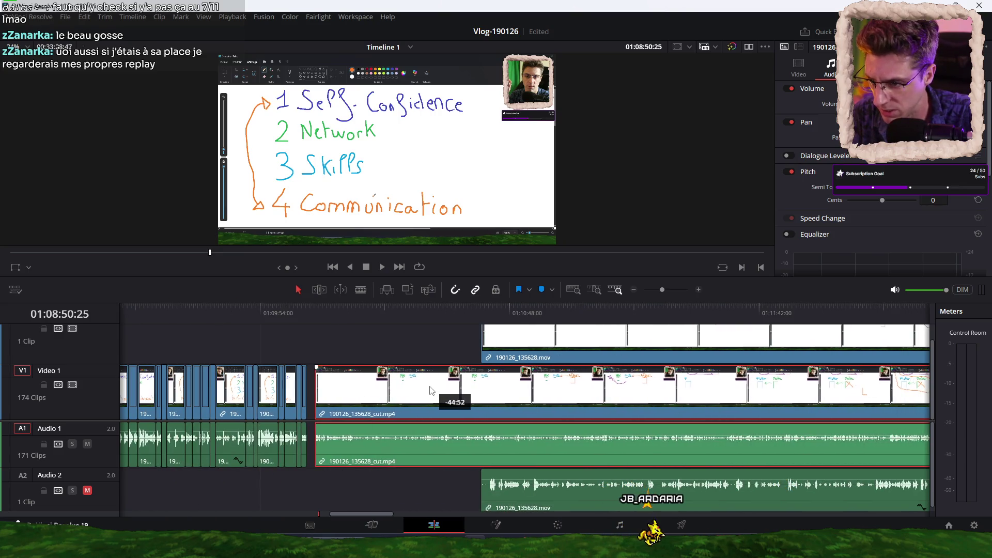
drag(453, 390, 458, 451)
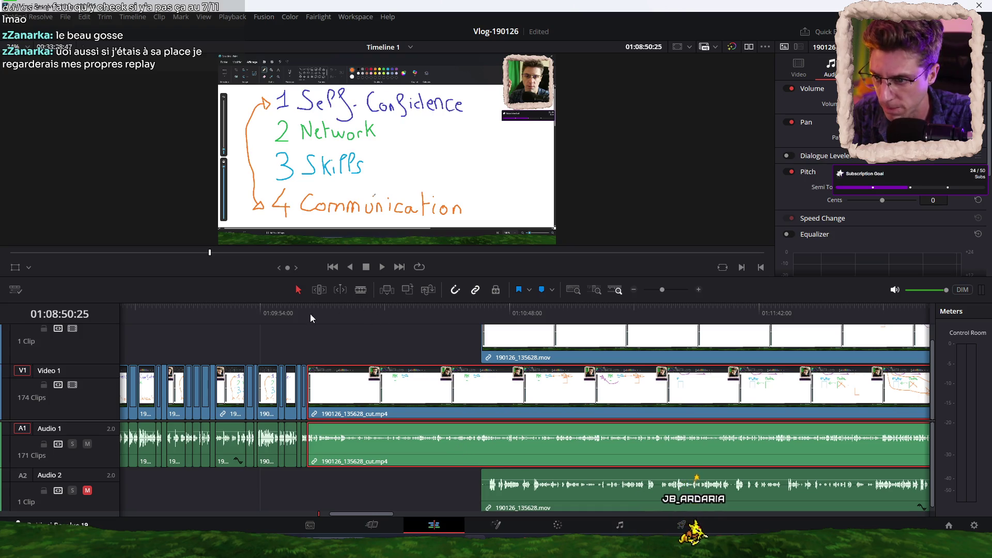
Play back the edit from inside the cut clip to review it
click(287, 312)
key(space)
click(381, 313)
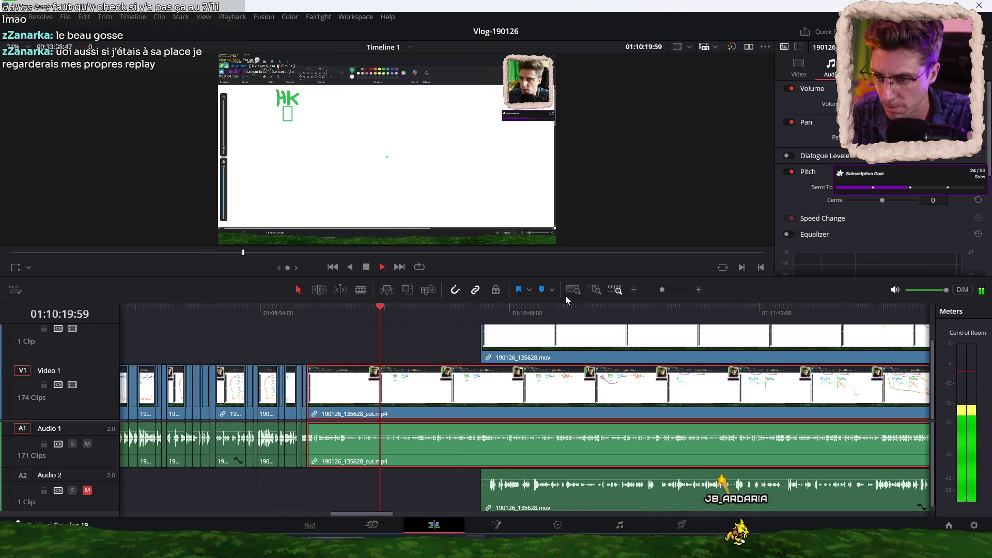
key(space)
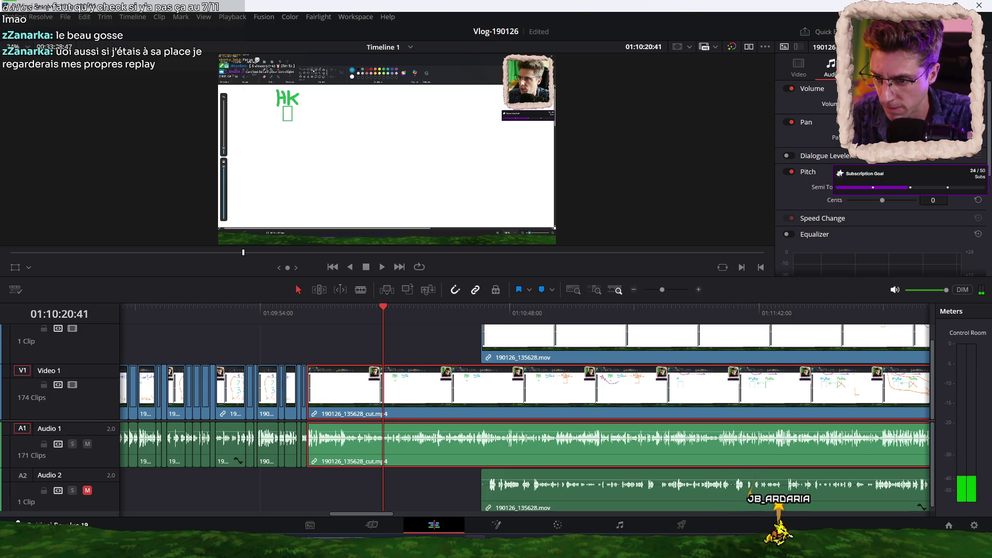
key(space)
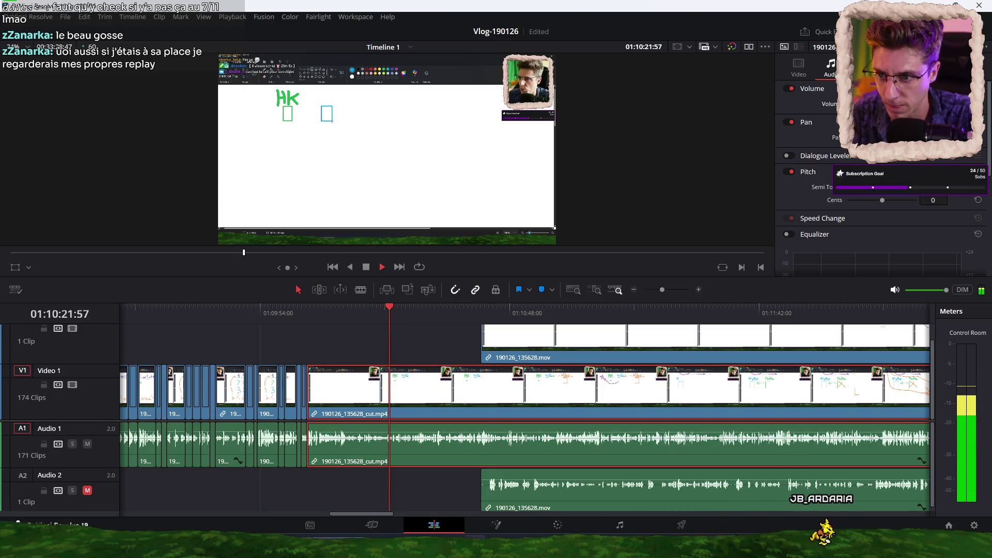
Delete the original 190126_135628.mov clips from Video 2 and Audio 2
click(549, 341)
key(Delete)
key(ctrl+minus)
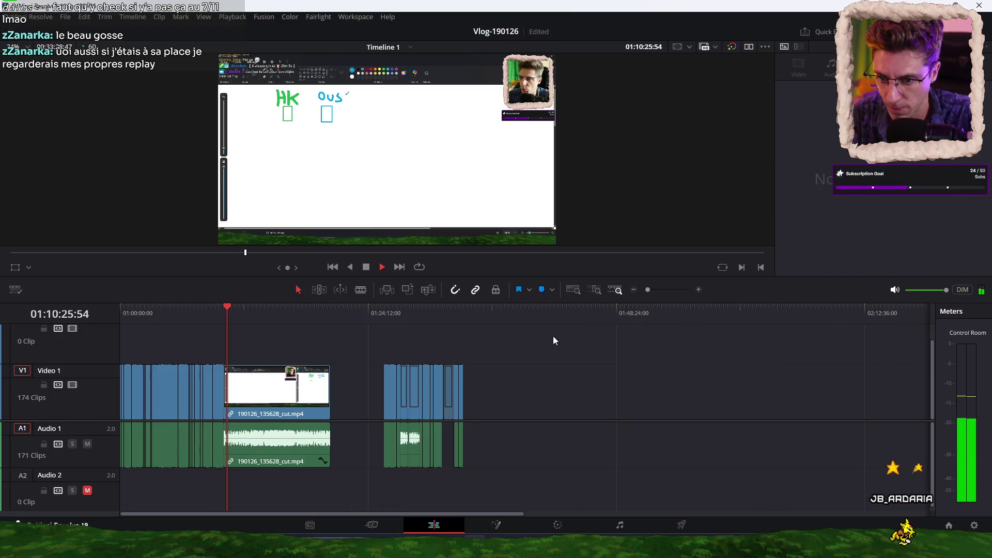
Select the later clip group and slide it left against the long first clip
key(ctrl+minus)
key(space)
scroll(569, 341, right, 5)
drag(510, 356, 920, 499)
drag(795, 394, 592, 394)
Play back the joined section around 01:16:30–01:17:10 to check the transition
click(331, 314)
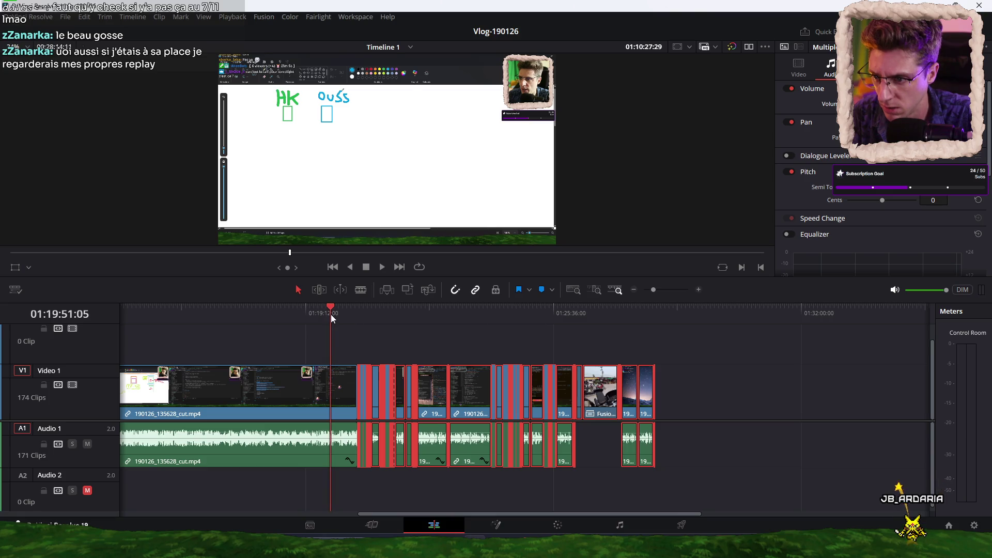
key(space)
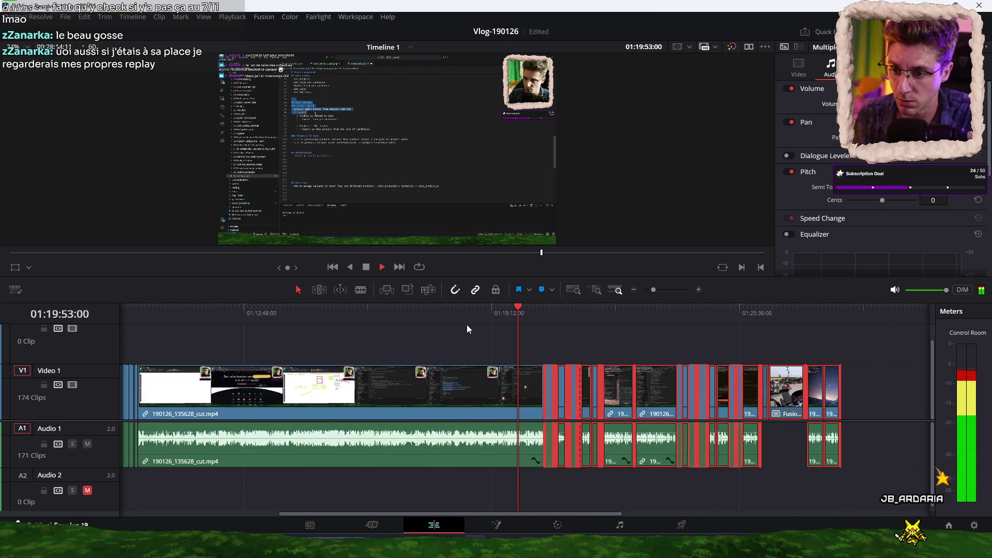
key(XF86AudioLowerVolume)
click(539, 437)
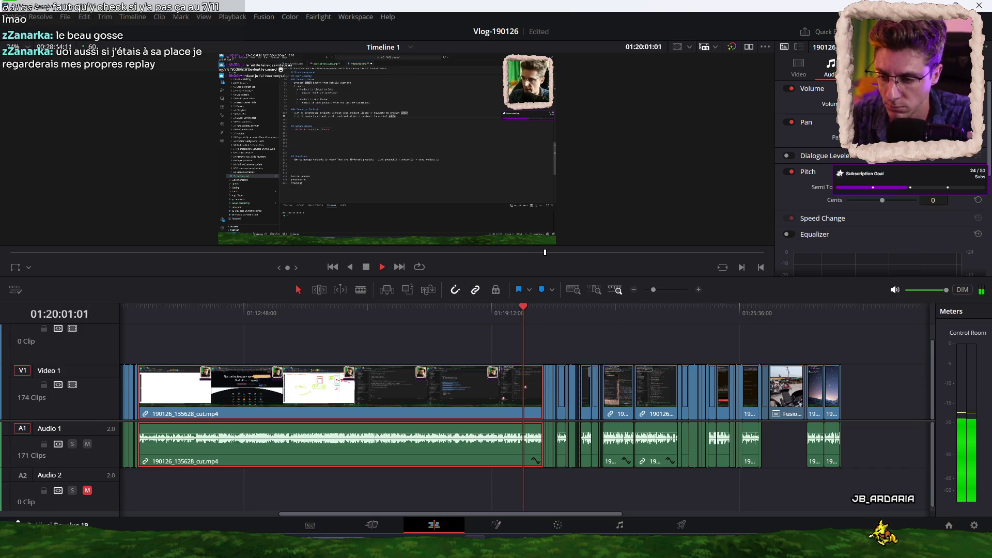
scroll(550, 344, up, 3)
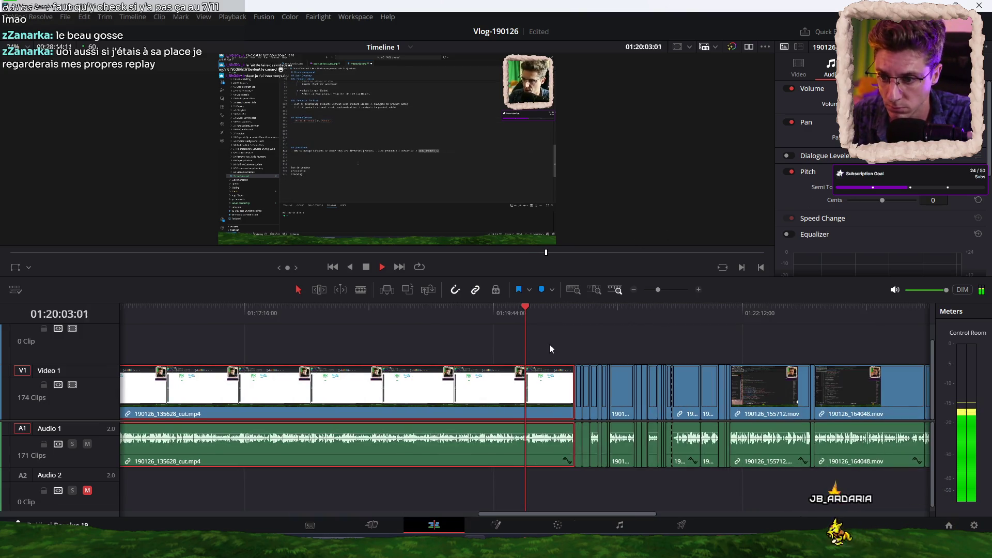
scroll(466, 337, left, 3)
click(516, 315)
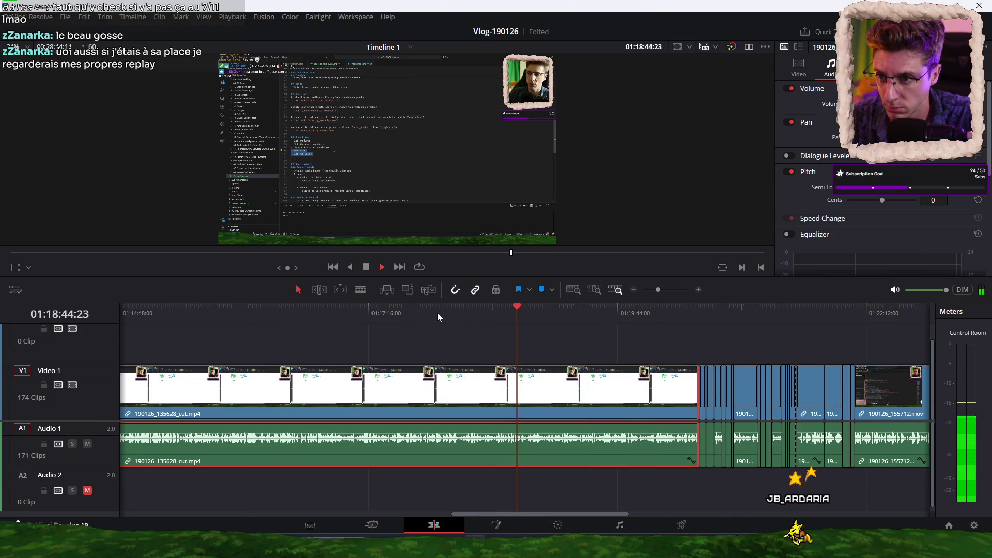
click(361, 312)
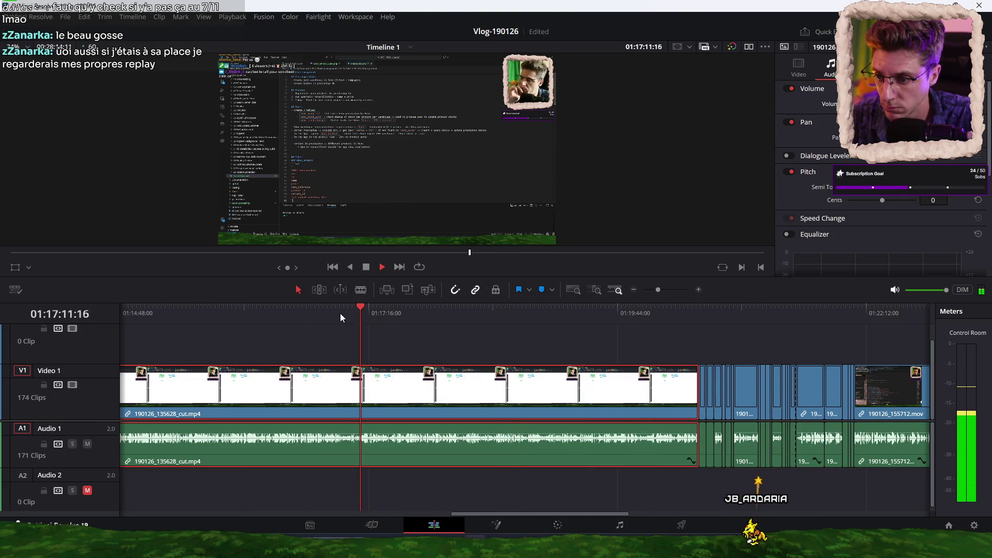
click(291, 313)
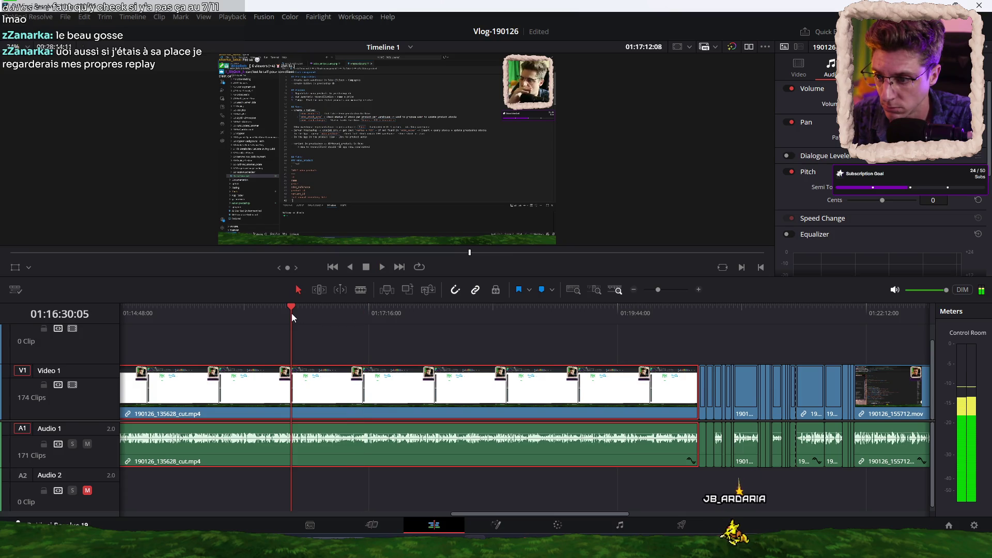
Fit the whole edit in view, stop playback, and save the project
click(507, 334)
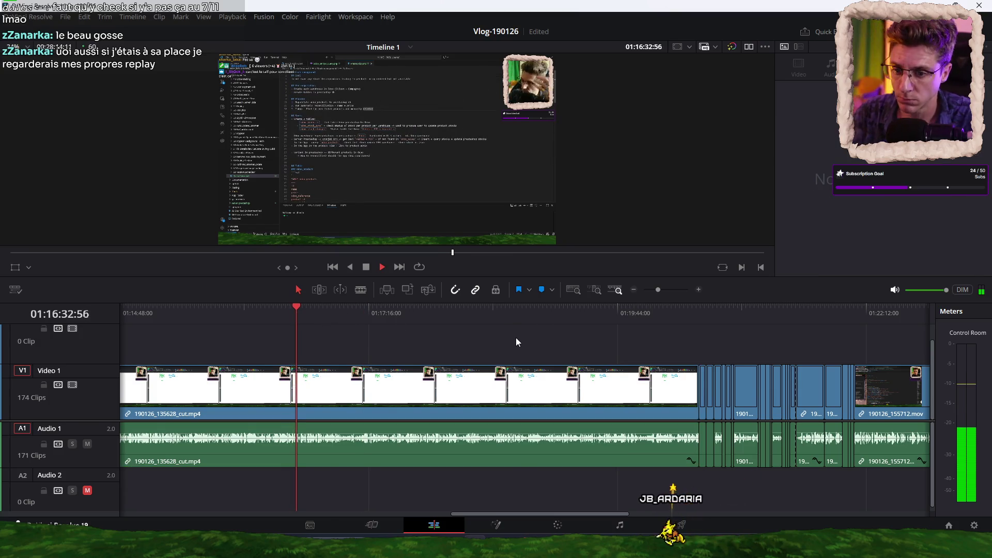
scroll(516, 337, down, 3)
key(shift+z)
key(shift+z)
key(shift+z)
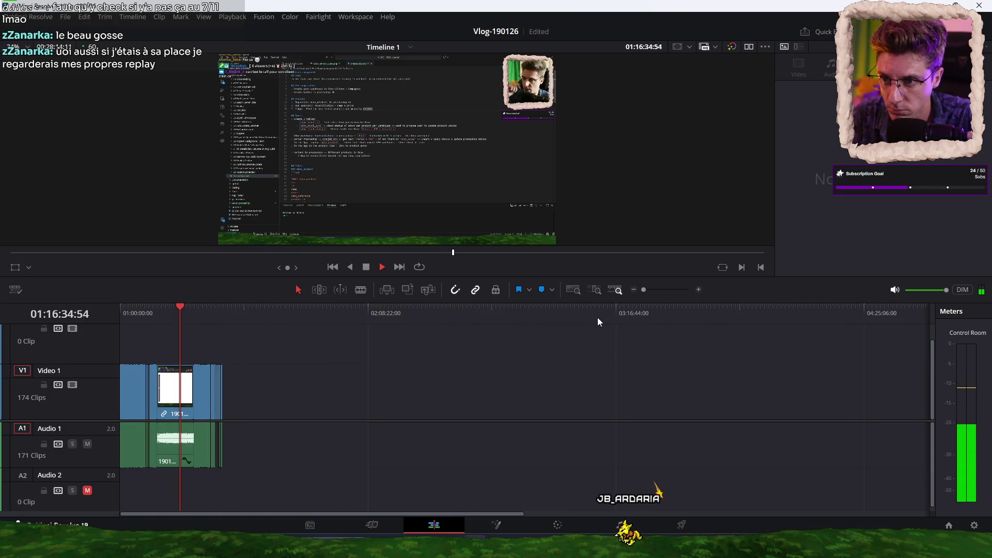
key(shift+z)
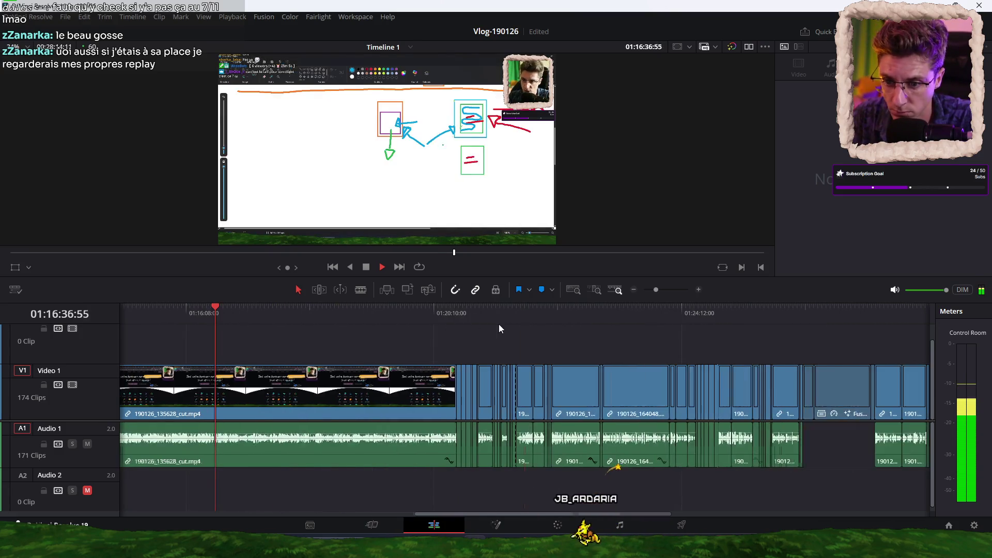
key(space)
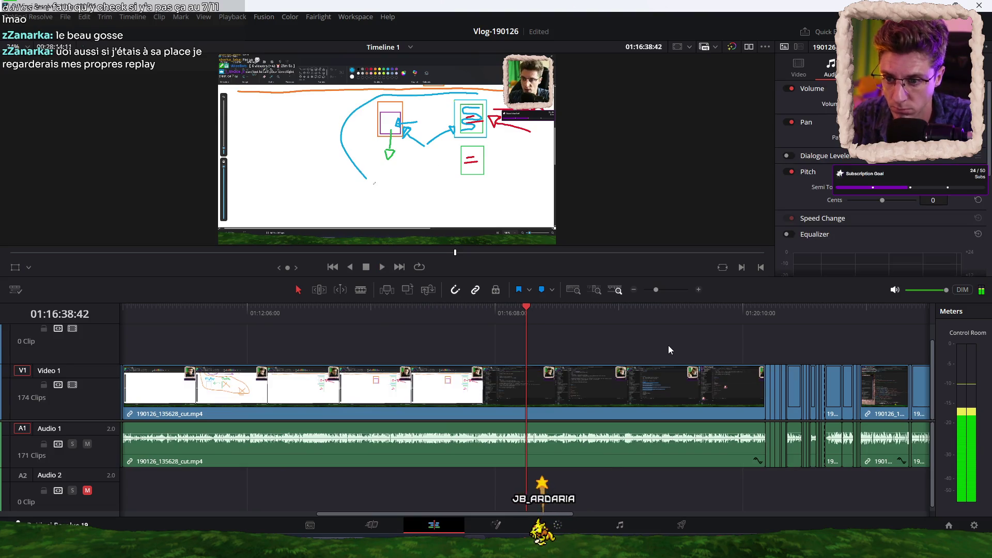
key(ctrl+s)
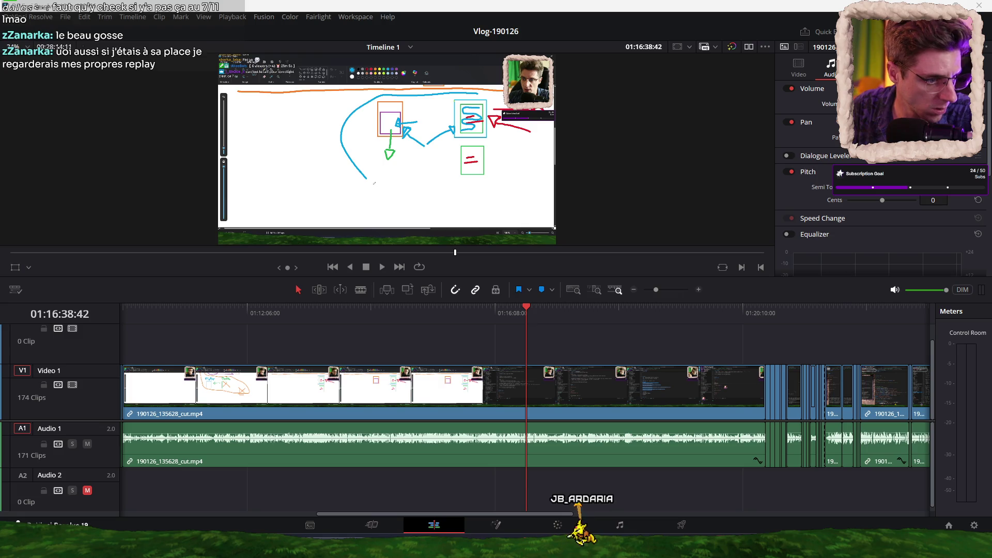
Zoom out and scroll the timeline right to reveal the end of the edit
scroll(641, 341, down, 1)
scroll(645, 336, down, 1)
scroll(646, 336, down, 1)
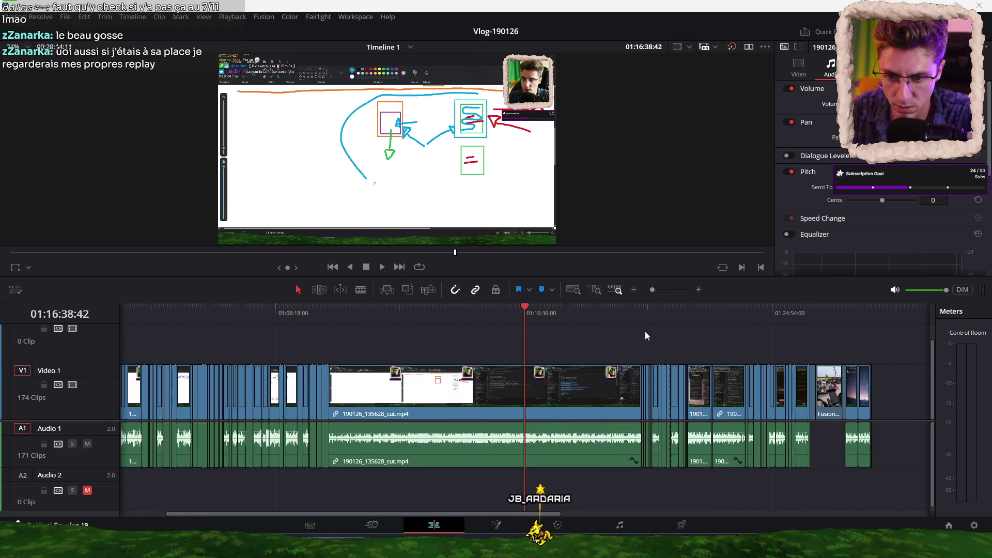
scroll(645, 336, right, 3)
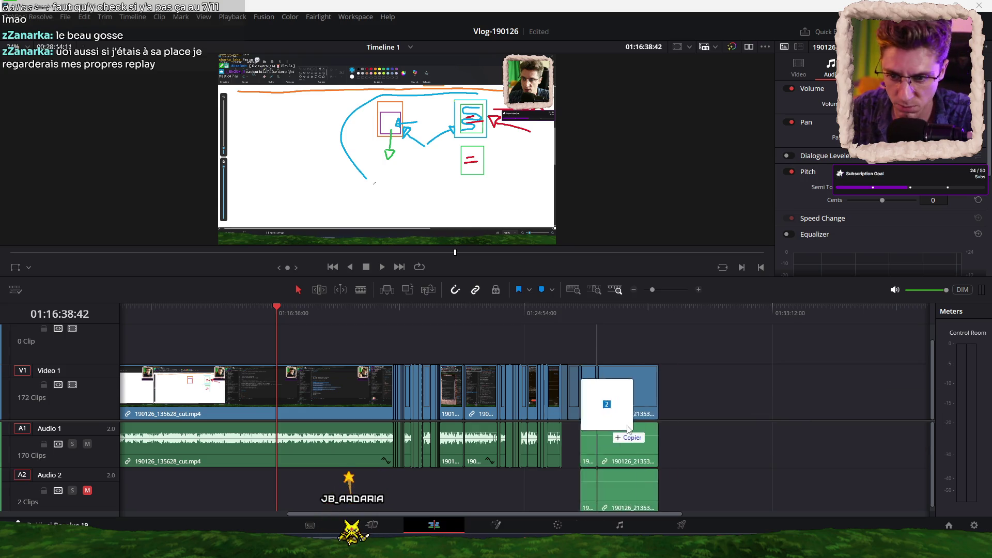
Place 190126_193228.mov and 190126_213534.mov at the end of the edit and play them
drag(783, 421, 667, 409)
scroll(765, 408, up, 5)
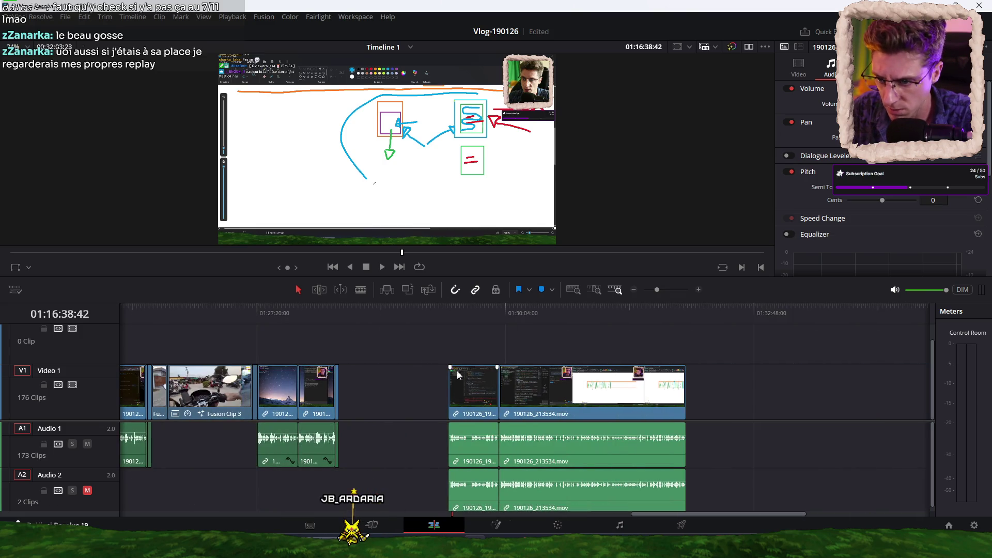
key(space)
scroll(551, 346, up, 3)
scroll(553, 346, up, 2)
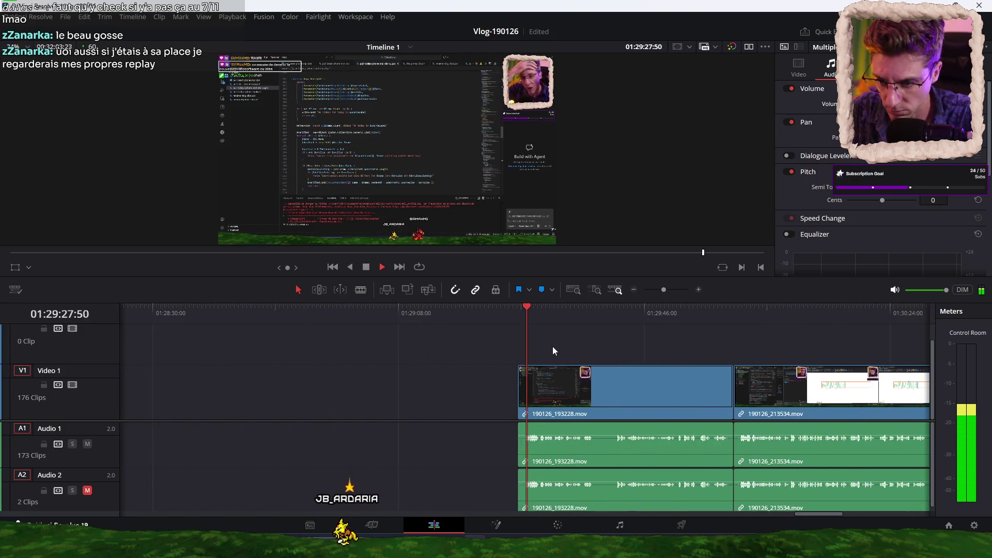
click(510, 309)
key(space)
key(ctrl+b)
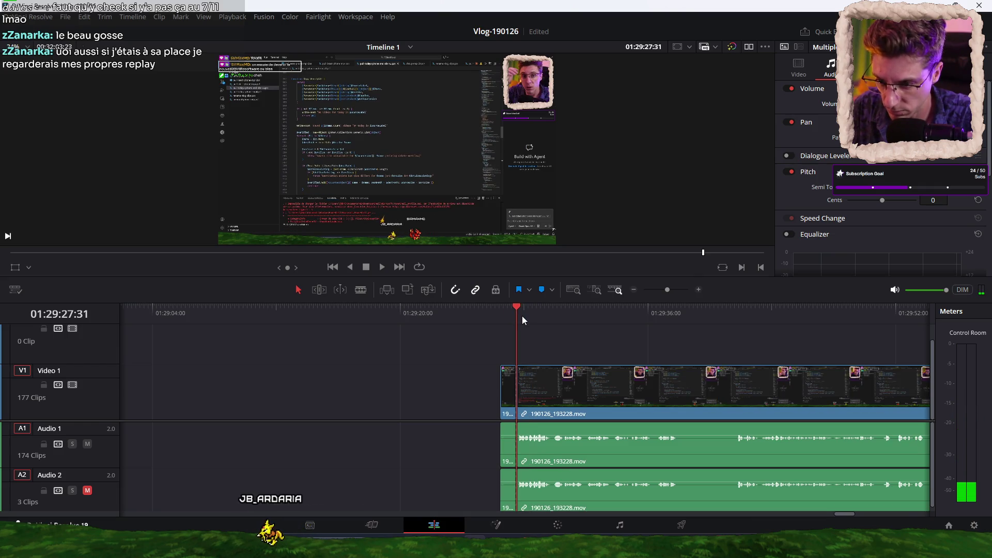
key(ctrl+z)
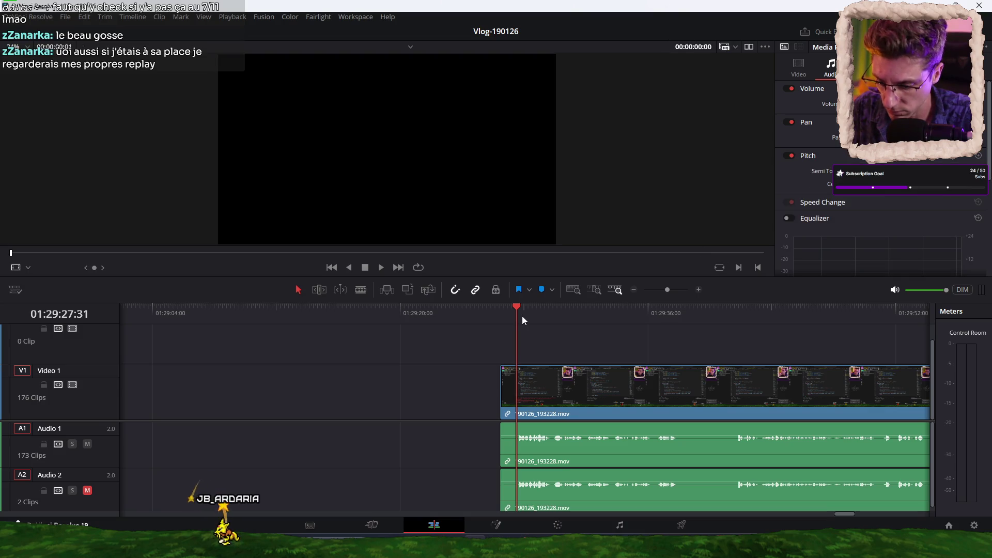
key(space)
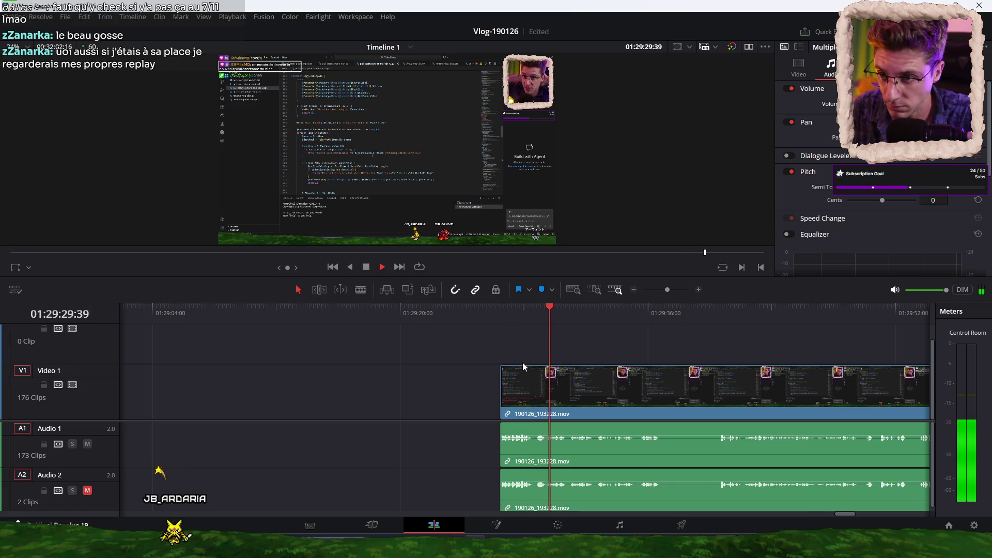
Split 190126_193228.mov at about 01:29:36 and ripple-trim its unwanted head
click(686, 318)
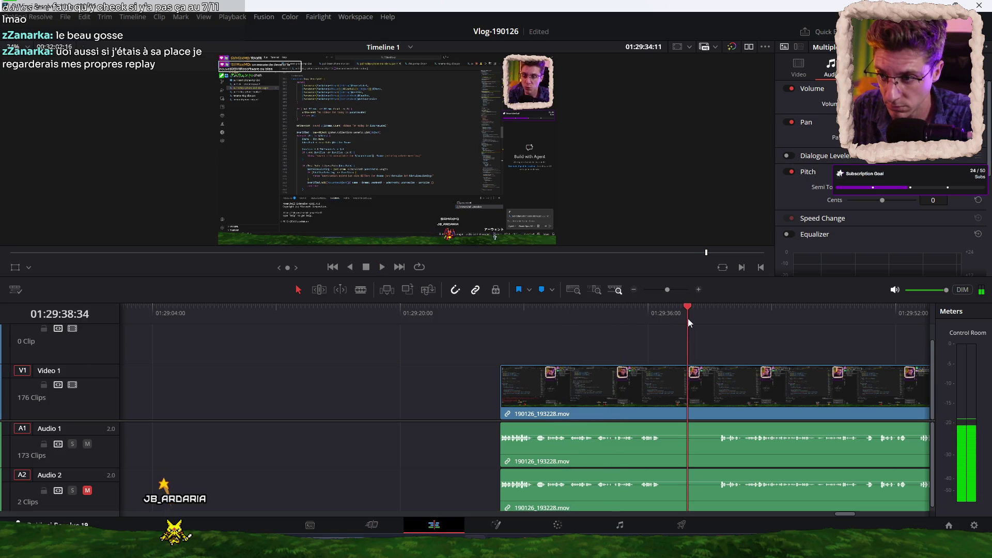
click(765, 318)
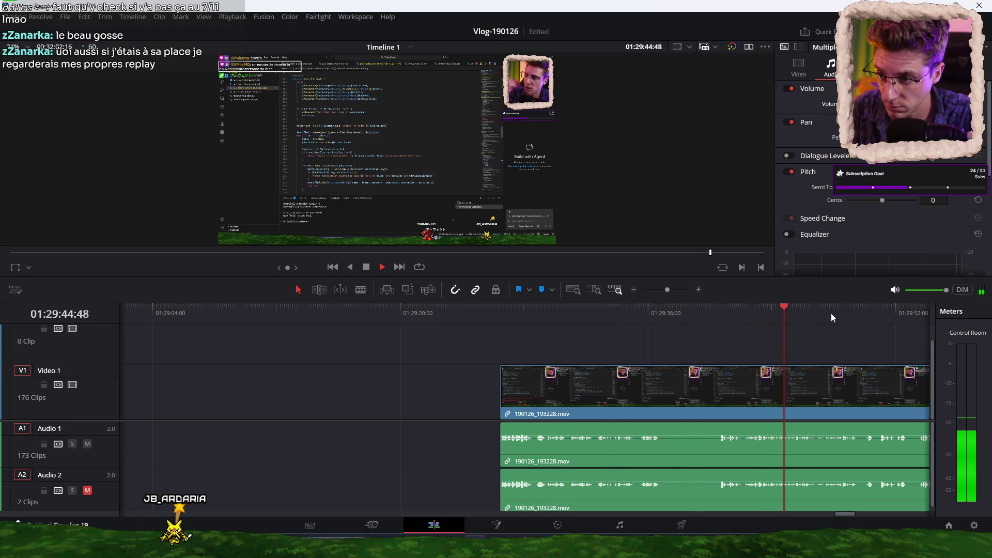
key(space)
click(662, 313)
key(ctrl+b)
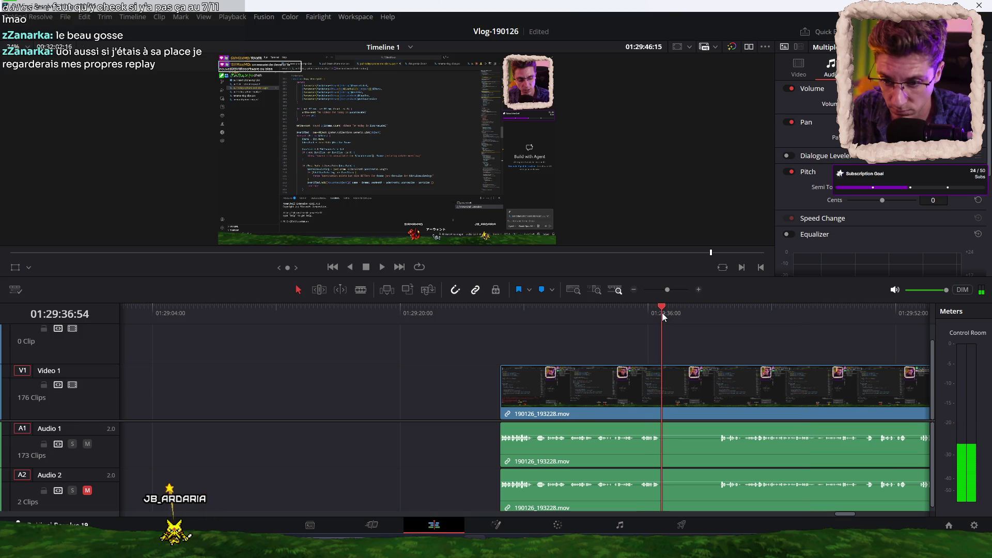
click(717, 316)
key(ctrl+shift+bracketleft)
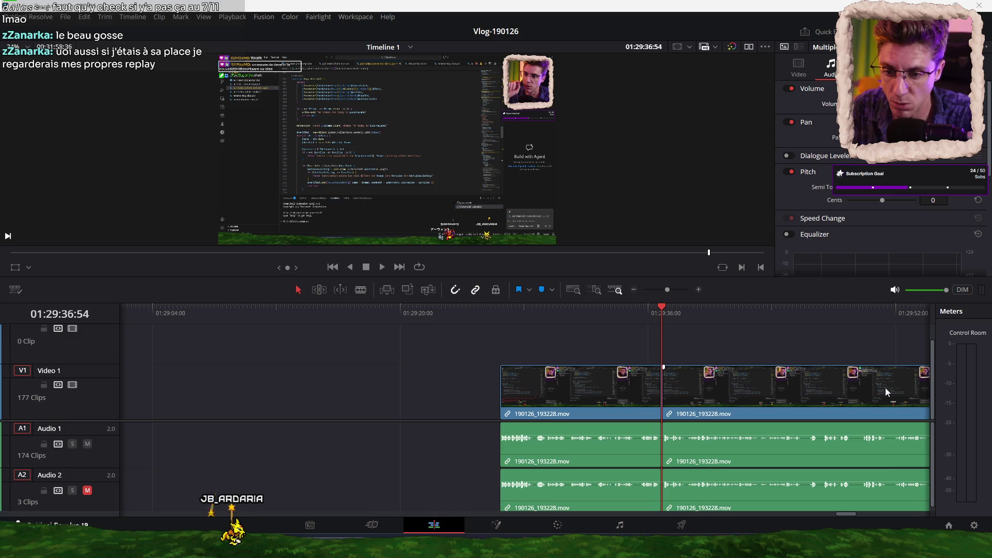
Play back the trimmed clip to find the next cut point near 01:29:53
click(723, 318)
click(675, 315)
key(space)
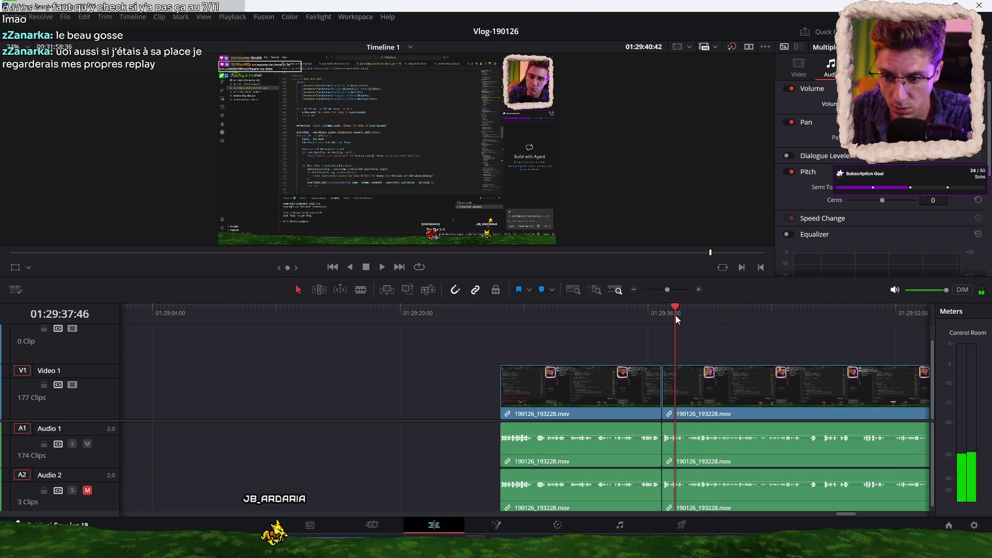
scroll(604, 337, right, 5)
click(473, 312)
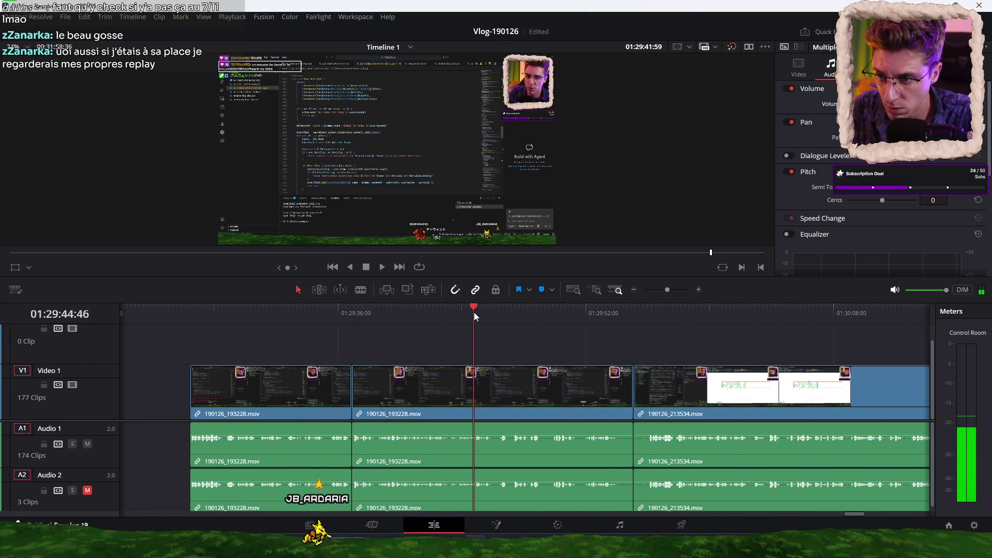
click(515, 318)
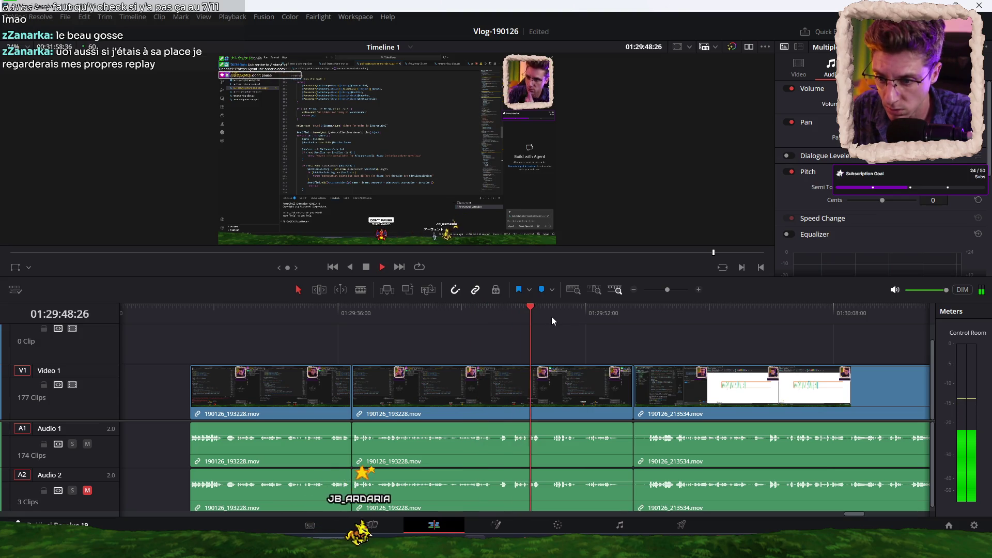
key(space)
Blade around 01:29:53 and ripple-remove the short piece, leaving no gap
key(ctrl+b)
key(space)
key(ctrl+shift+bracketleft)
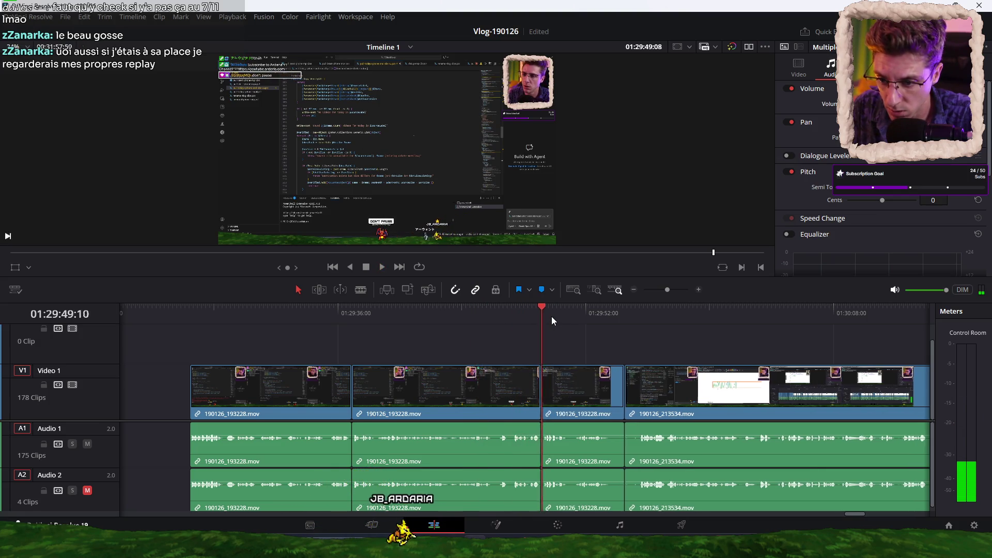
key(ctrl+b)
key(ctrl+shift+bracketleft)
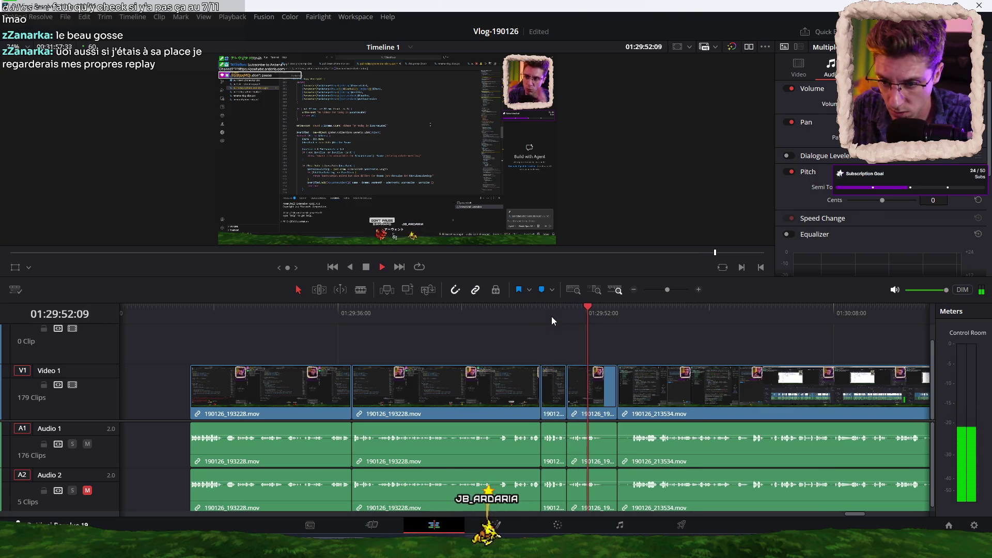
key(ctrl+b)
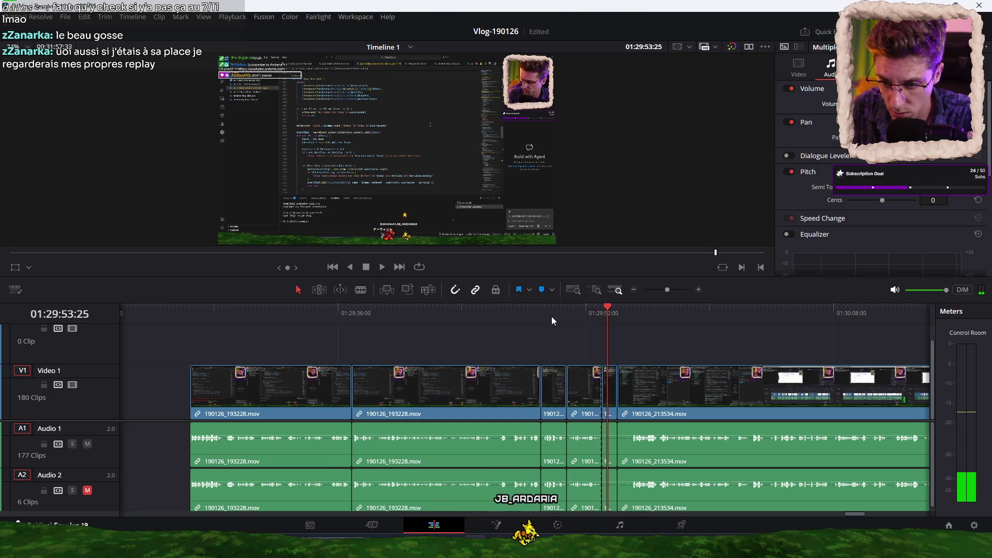
key(Delete)
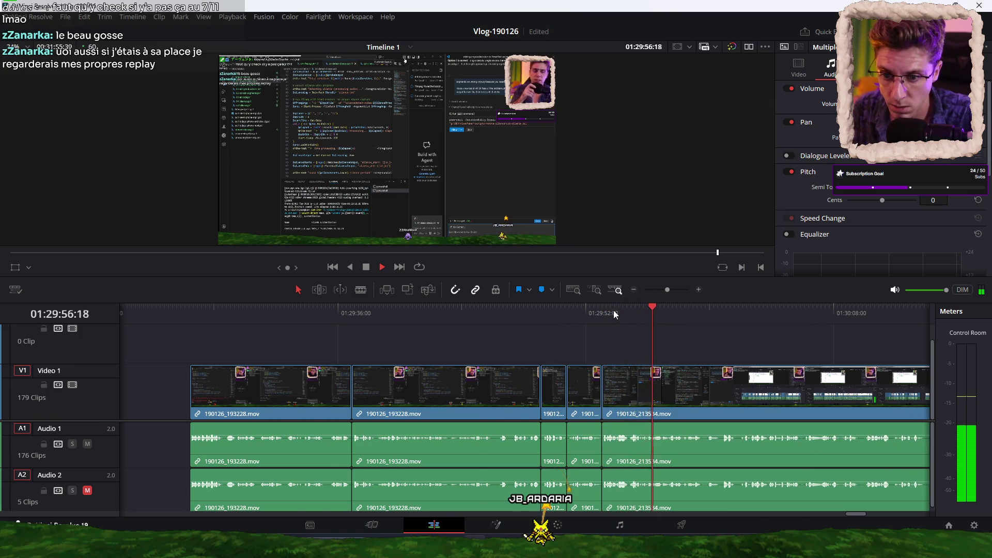
Split all three tracks at 01:30:14
scroll(604, 316, up, 1)
scroll(590, 325, up, 1)
scroll(567, 328, up, 1)
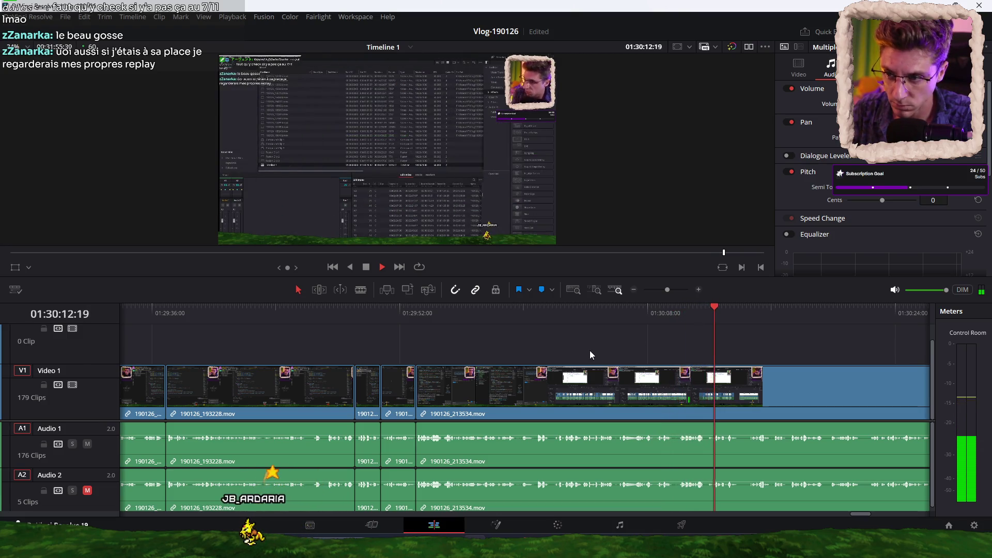
key(ctrl+b)
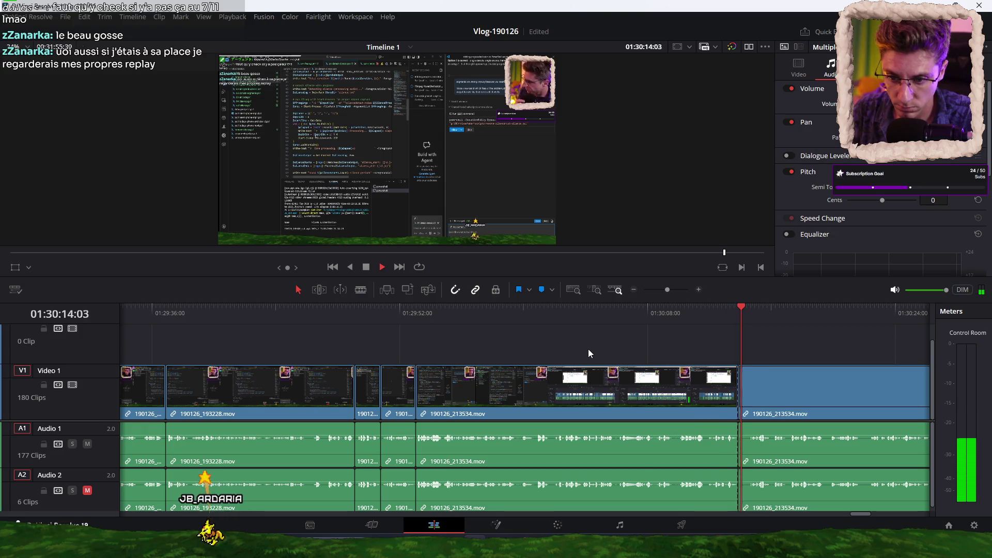
Delete the clips between about 01:29:28 and 01:29:52, leaving a gap
key(space)
click(337, 310)
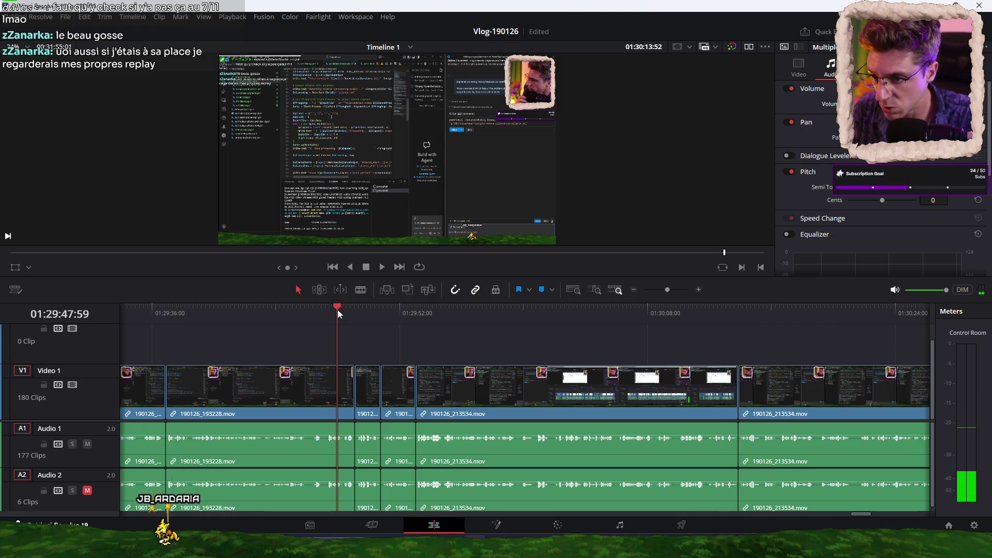
key(space)
scroll(331, 333, left, 3)
click(290, 312)
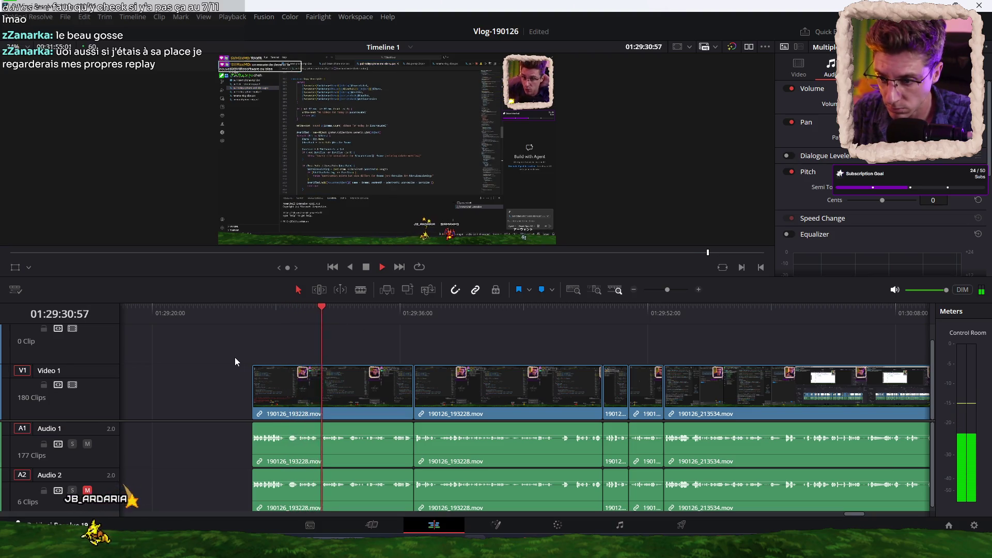
drag(232, 358, 659, 474)
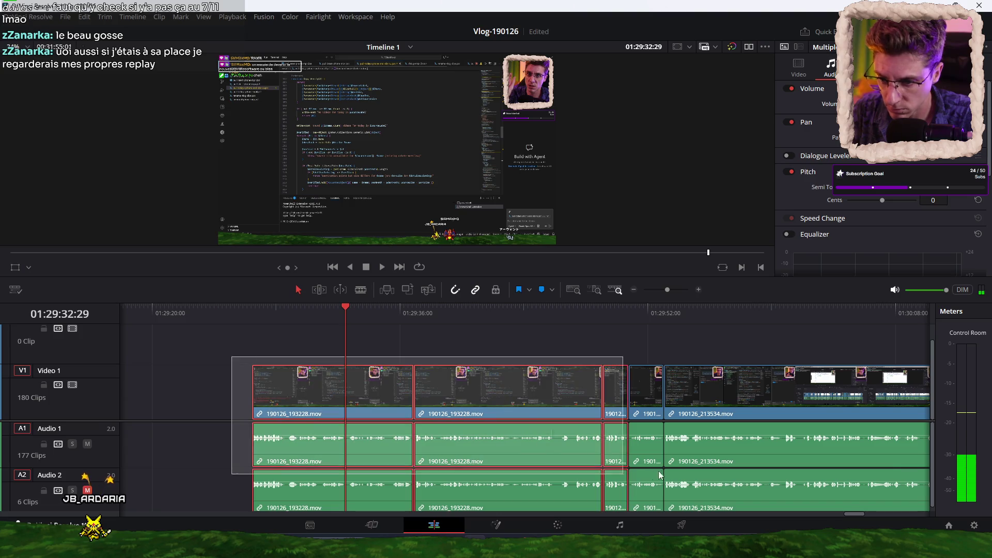
key(BackSpace)
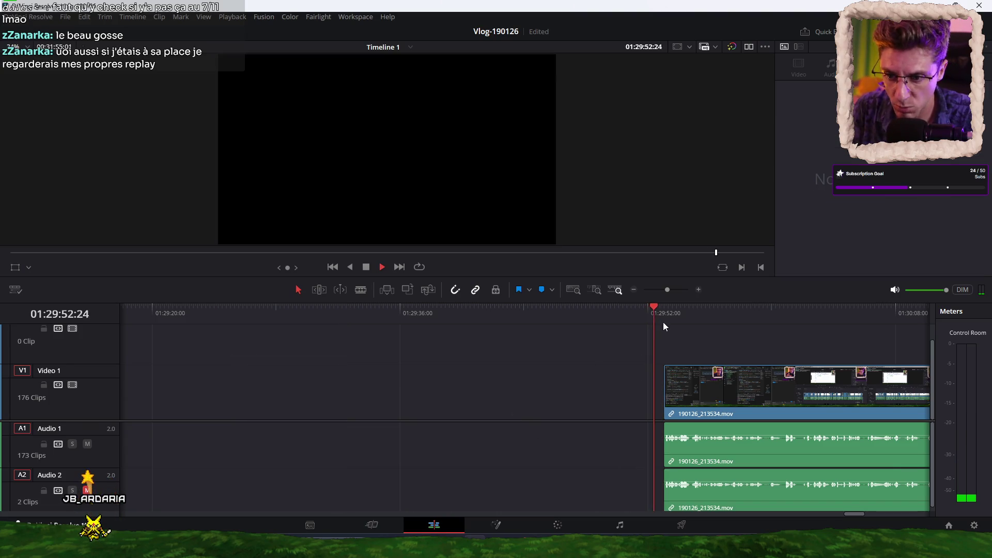
Delete both remaining clips on Audio 2 so the track is empty
click(717, 401)
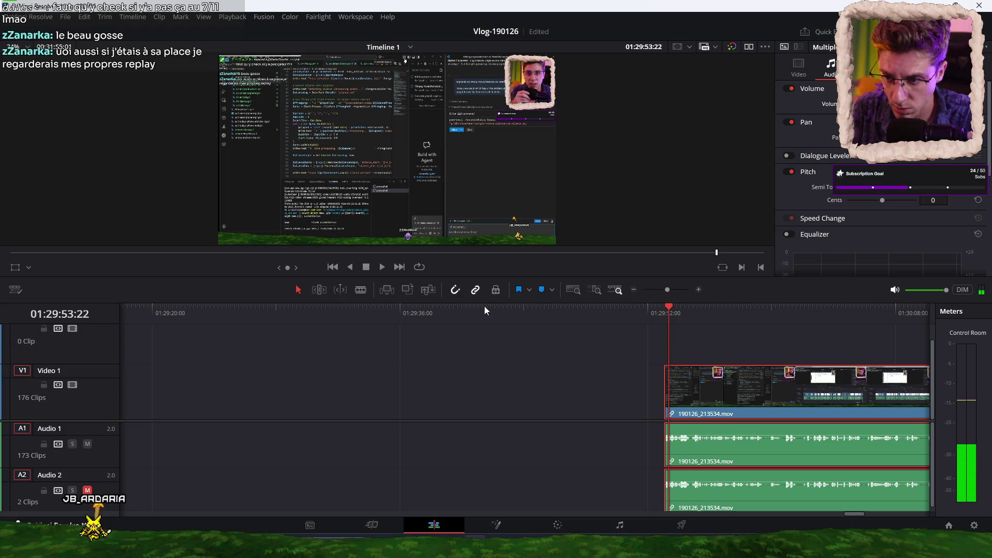
alt+click(764, 499)
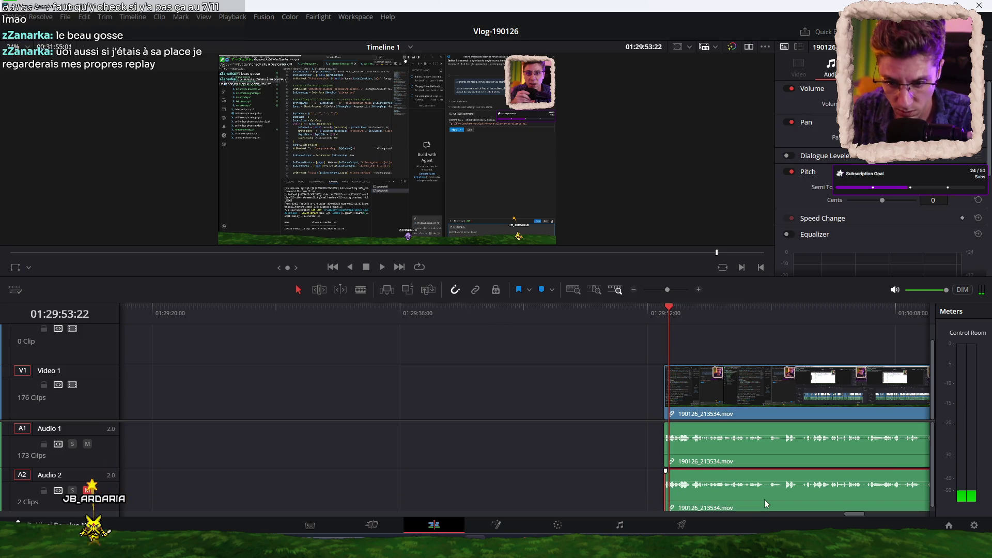
key(Delete)
scroll(563, 374, down, 2)
scroll(562, 373, down, 2)
scroll(557, 371, down, 2)
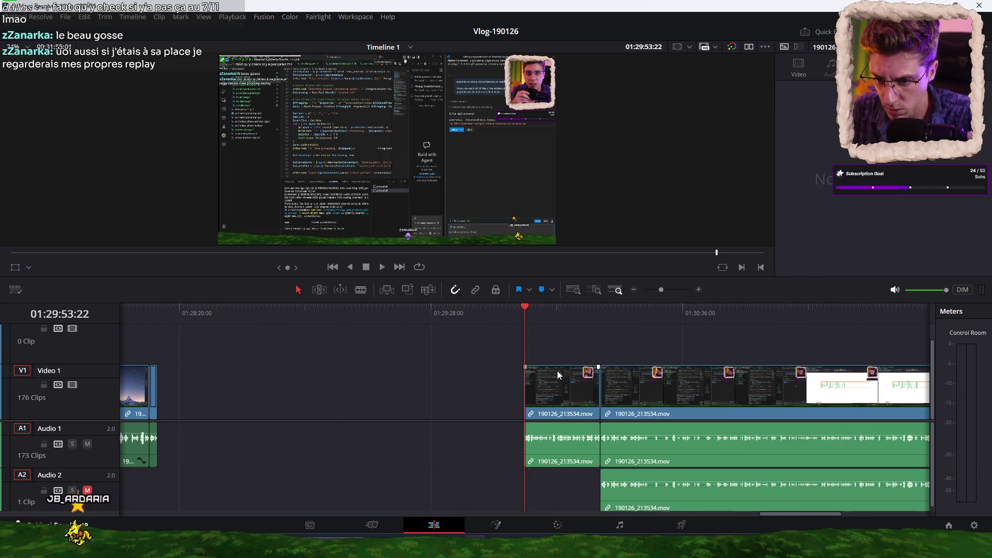
scroll(543, 368, down, 2)
drag(512, 351, 641, 461)
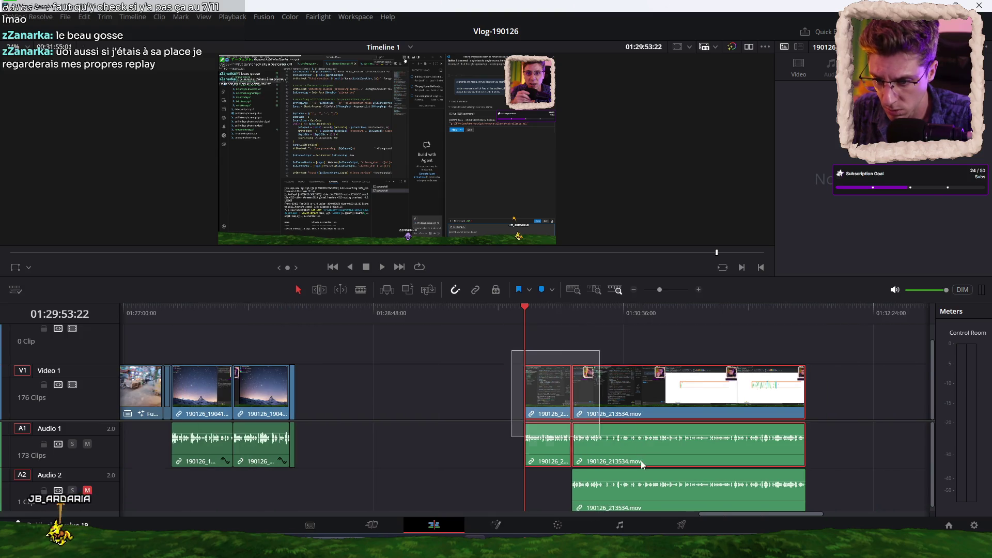
click(731, 498)
key(Delete)
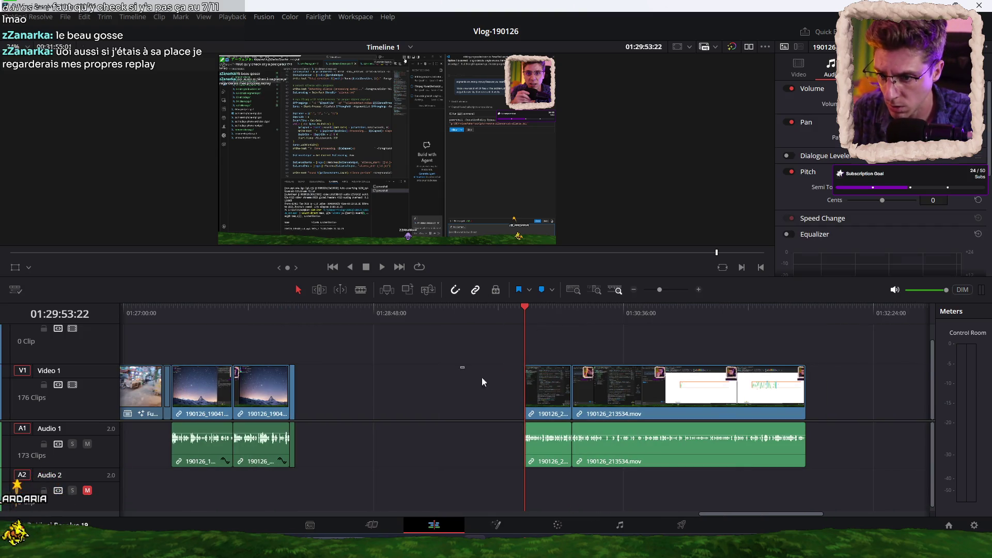
Slide the 190126_213534.mov pieces left to close the gap
drag(644, 399, 417, 393)
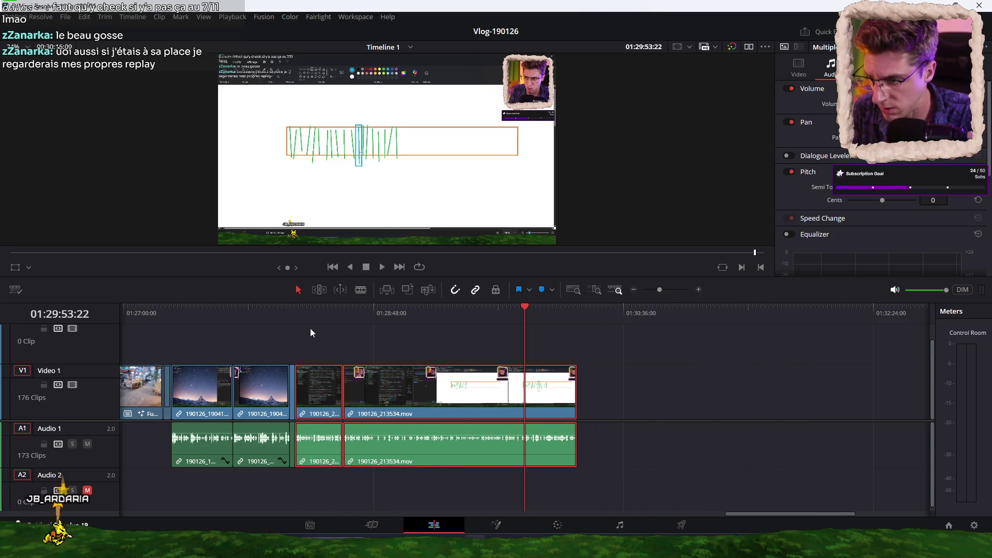
key(Up)
key(Up)
key(space)
key(ctrl+equal)
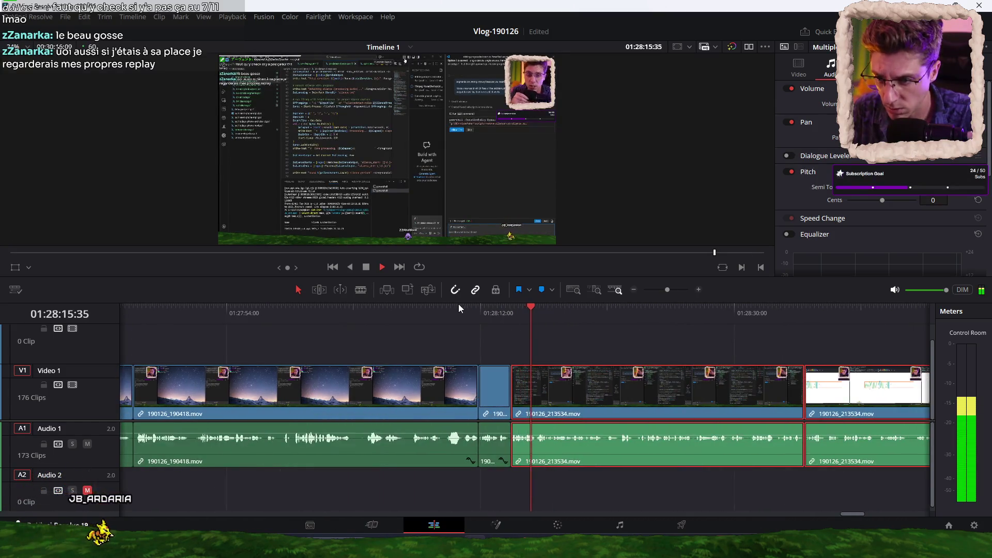
Zoom in near 01:28:12 and split 190126_213534.mov at the first cut point
click(485, 310)
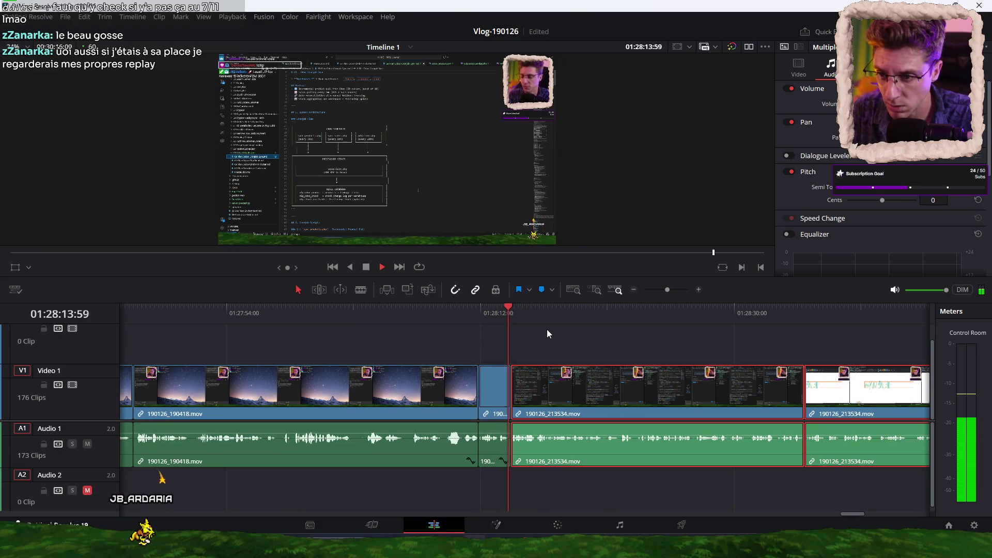
key(ctrl+equal)
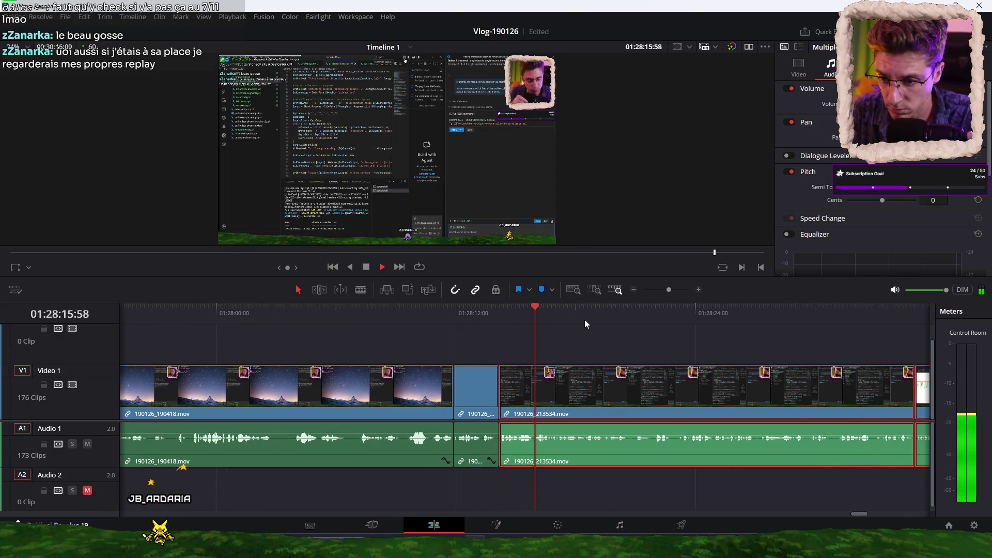
scroll(507, 337, right, 2)
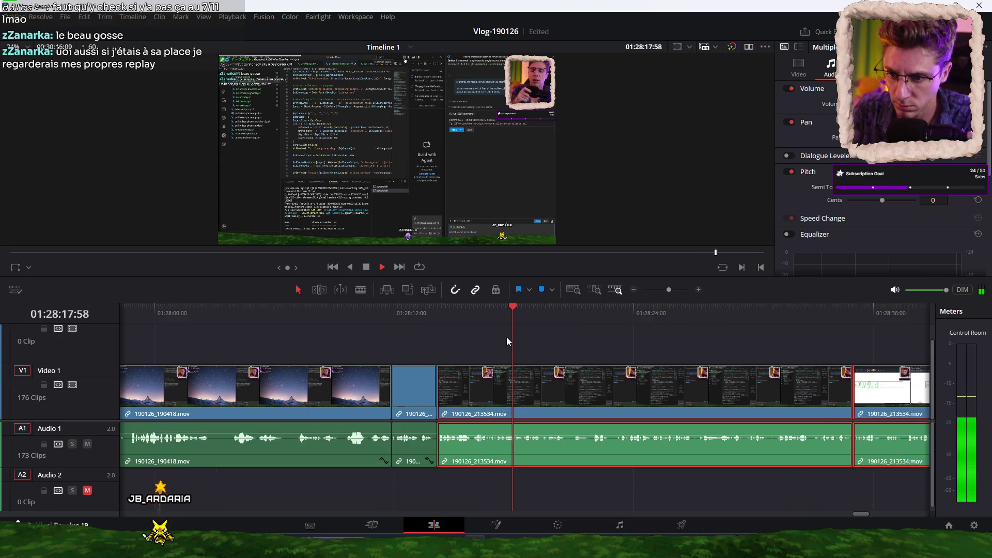
scroll(506, 337, right, 6)
key(ctrl+equal)
key(ctrl+equal)
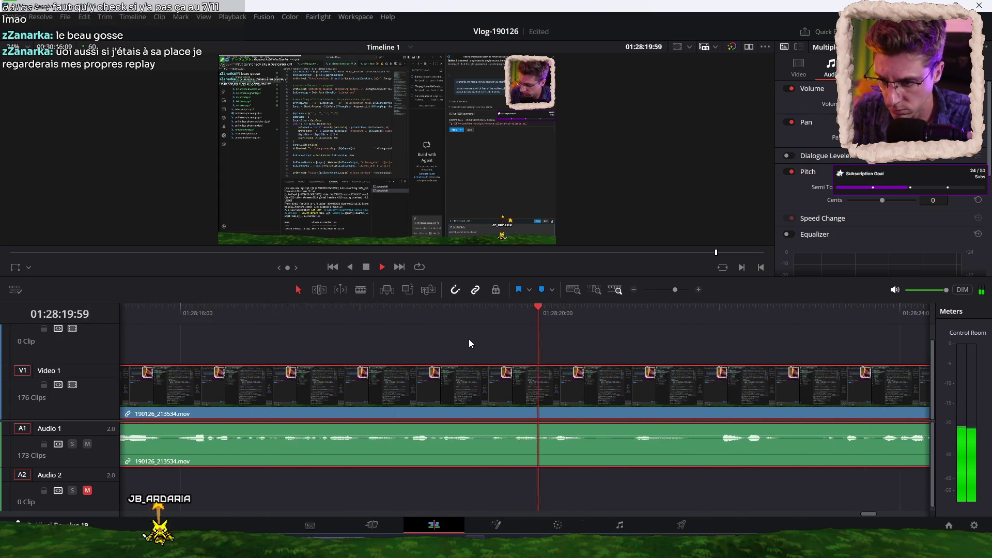
key(space)
key(ctrl+b)
key(space)
key(space)
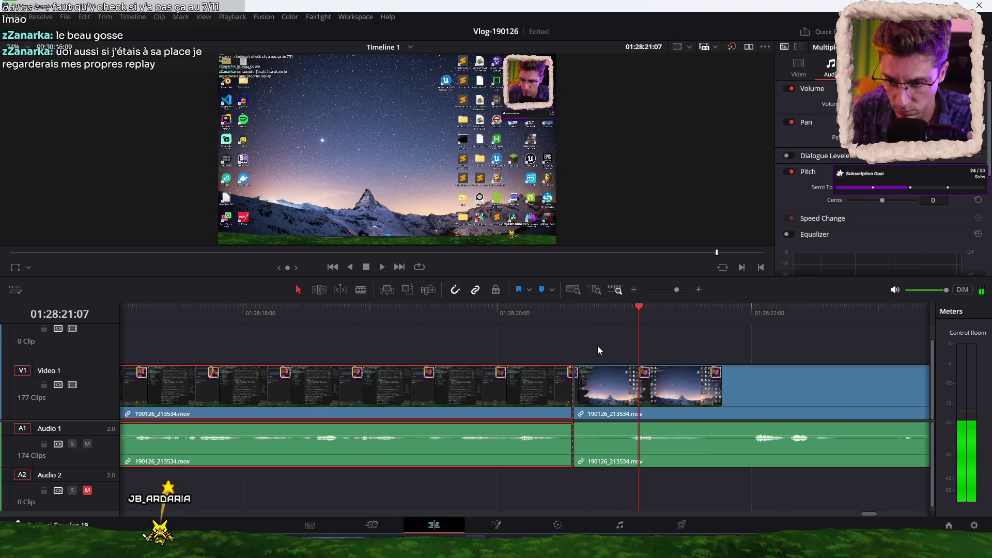
key(space)
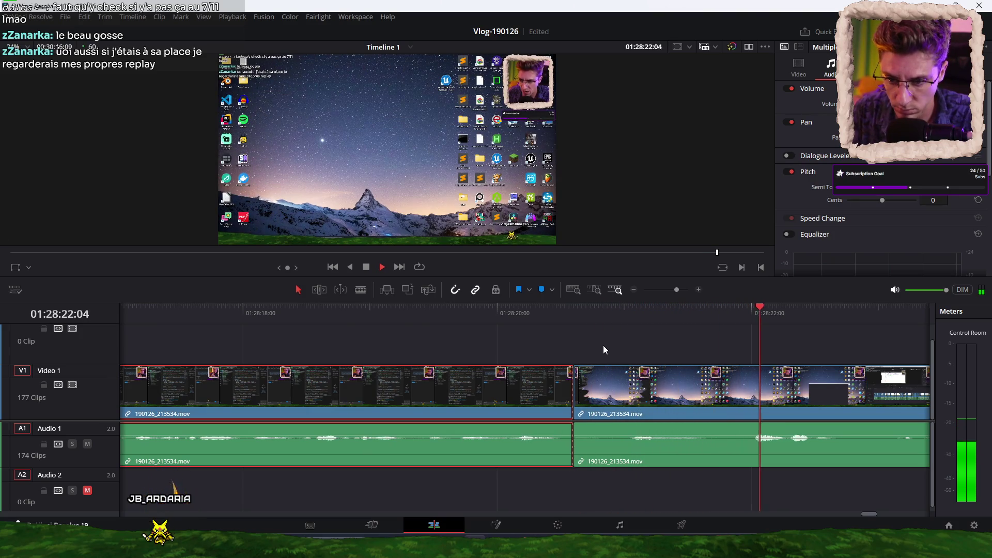
Ripple-trim the clip's start to 01:28:21:54, then split at the next cut
click(752, 314)
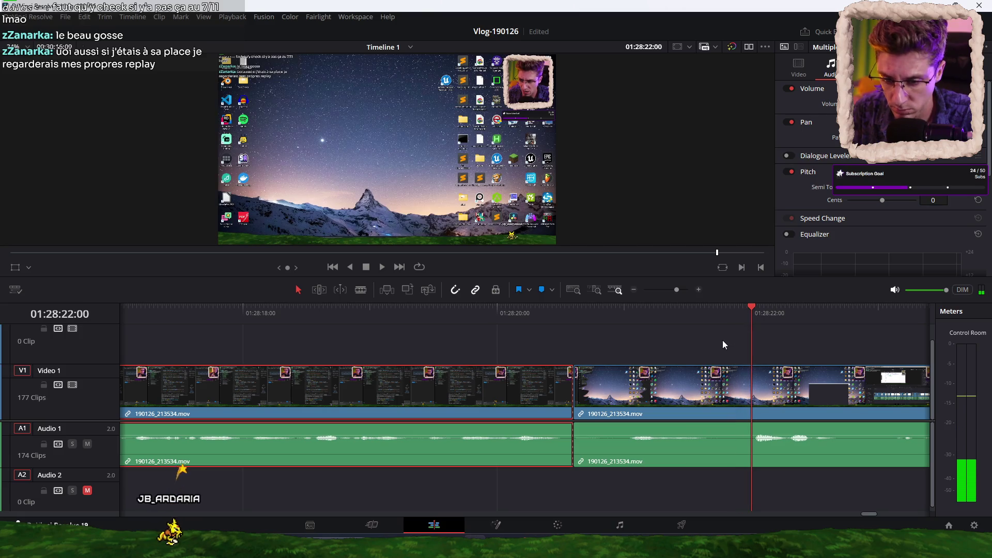
key(space)
click(740, 316)
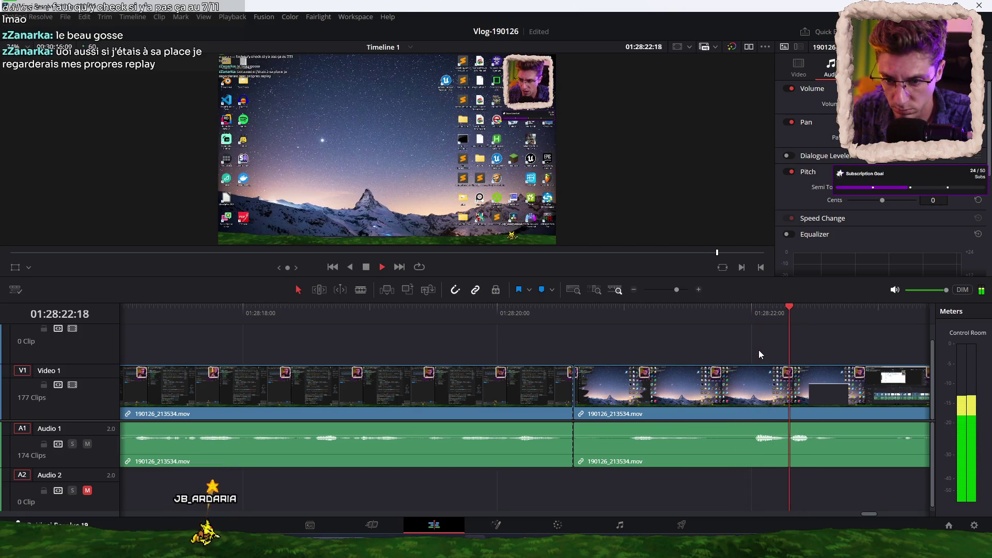
key(ctrl+shift+bracketleft)
key(space)
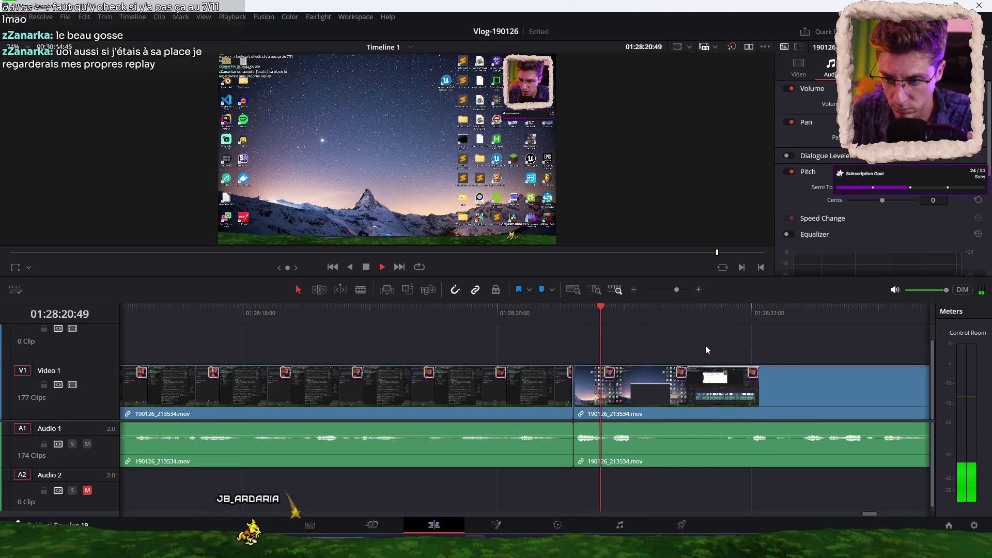
key(ctrl+b)
key(space)
key(space)
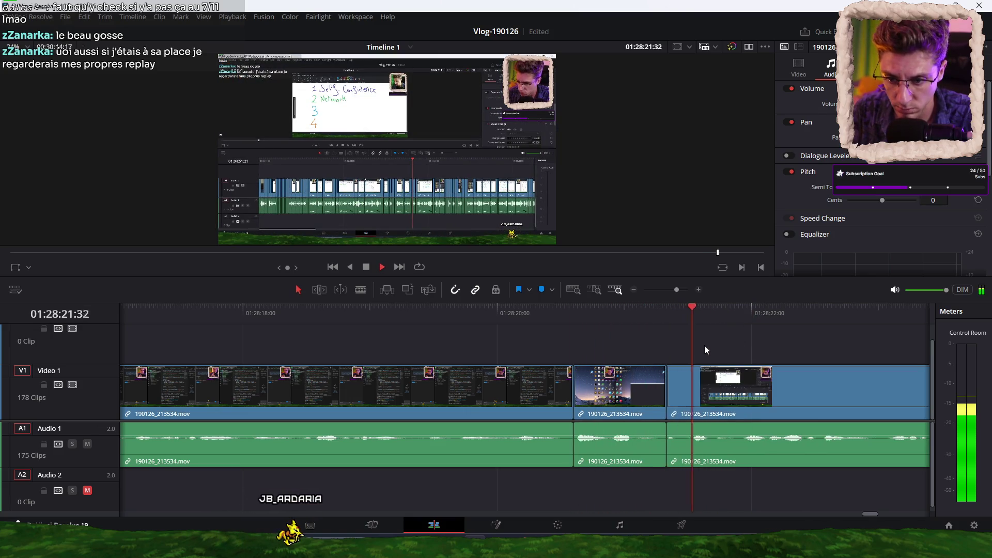
Split the footage at 01:28:34:30 and again shortly after it
scroll(619, 341, down, 3)
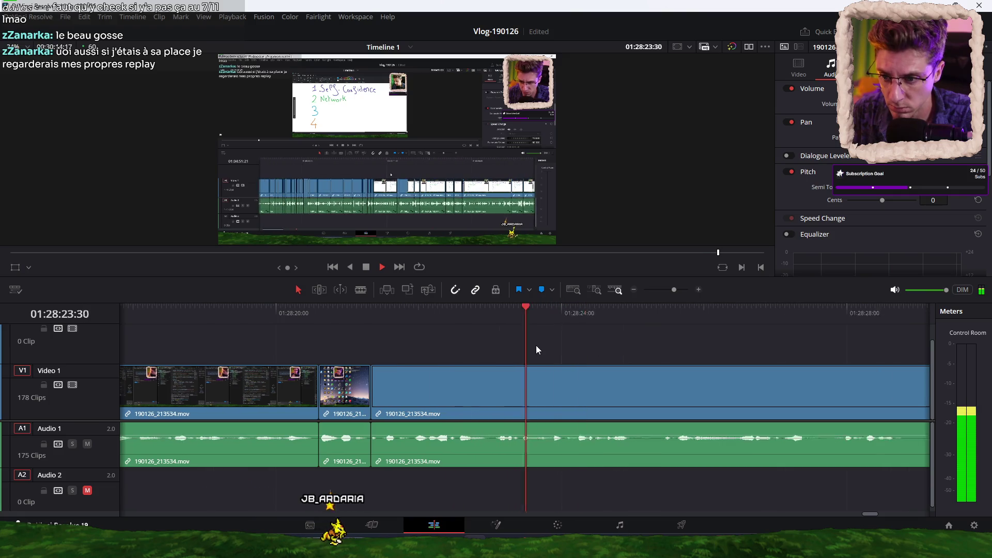
scroll(535, 345, right, 5)
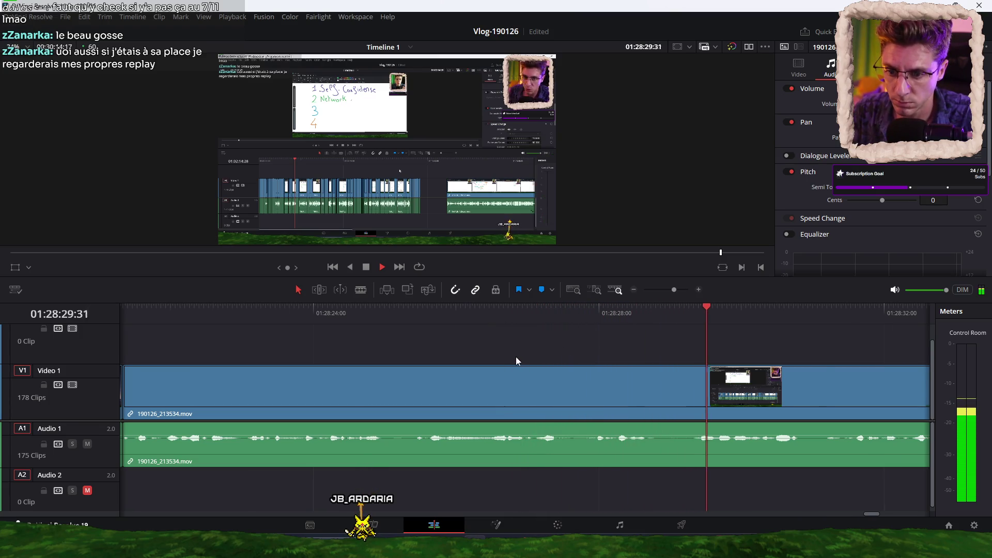
scroll(509, 355, right, 3)
scroll(504, 354, right, 2)
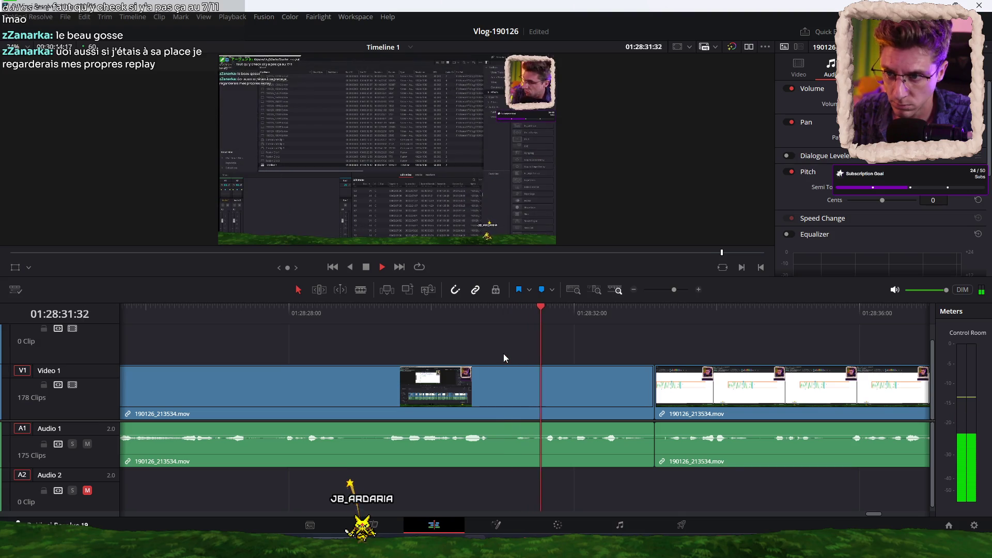
scroll(503, 354, right, 2)
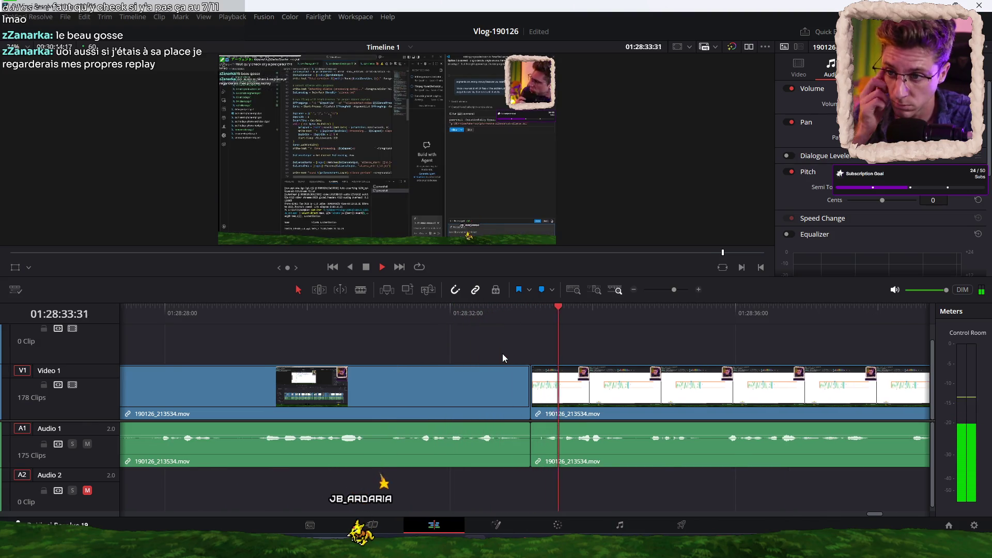
click(623, 309)
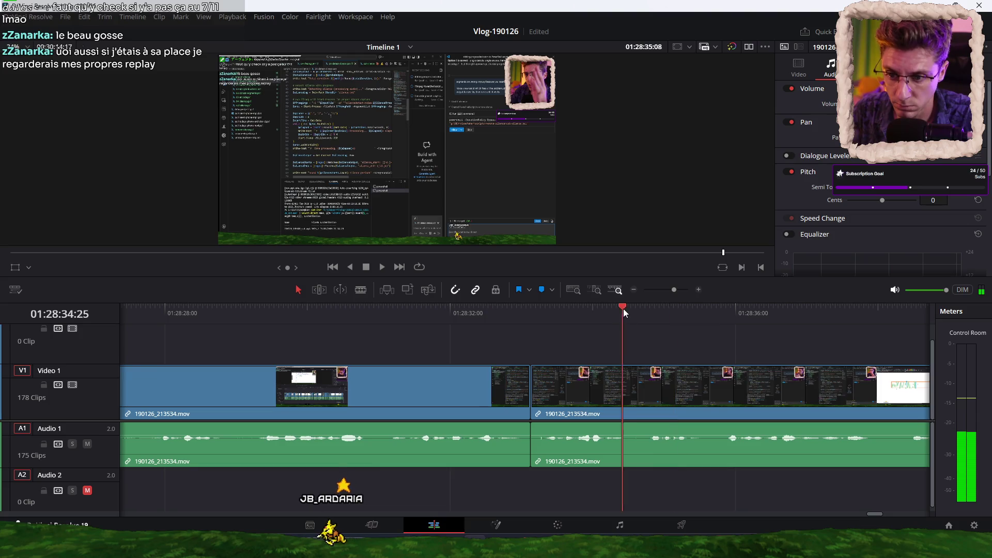
click(628, 311)
key(ctrl+b)
key(space)
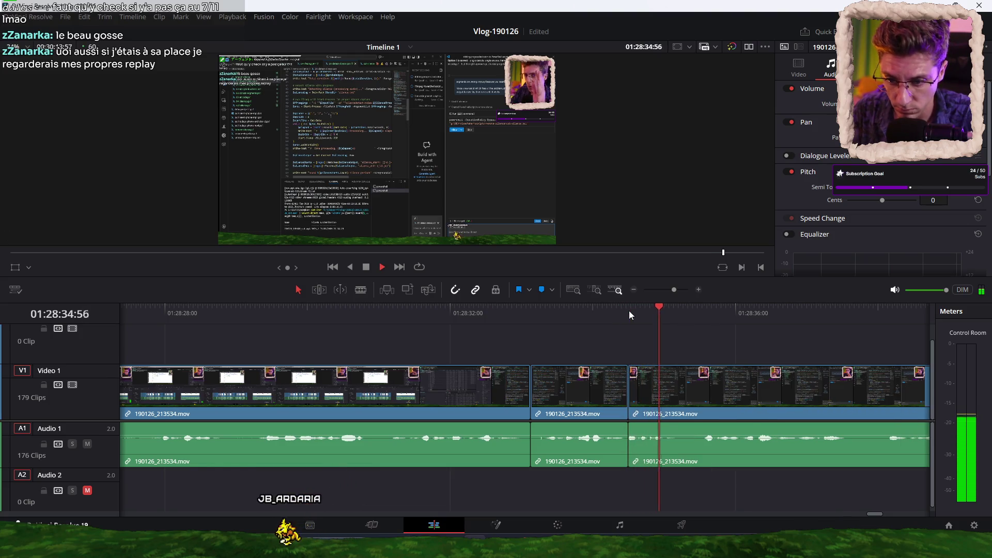
key(ctrl+b)
key(space)
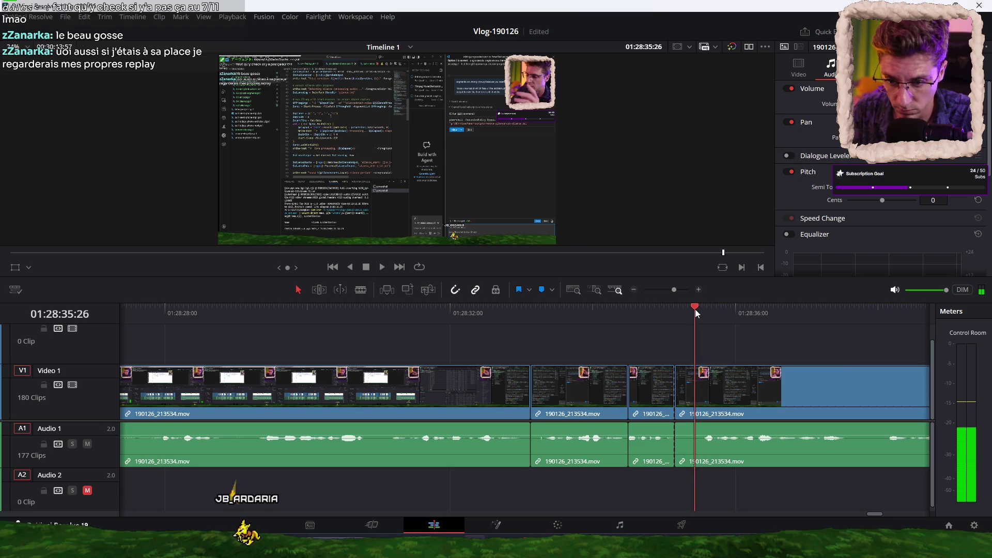
Split and ripple-trim away two unwanted stretches after the 01:28:34 cut
click(674, 313)
key(space)
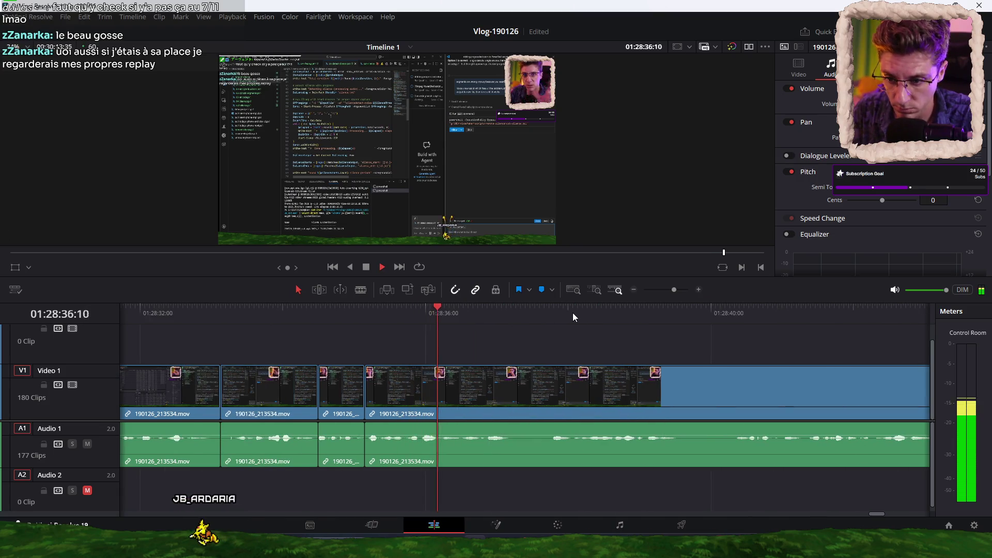
key(ctrl+b)
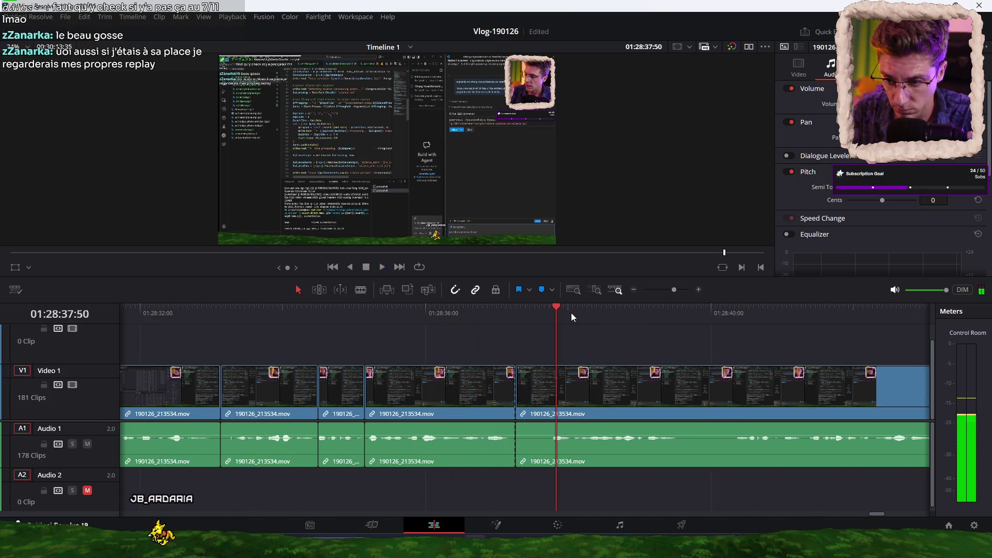
key(ctrl+shift+bracketleft)
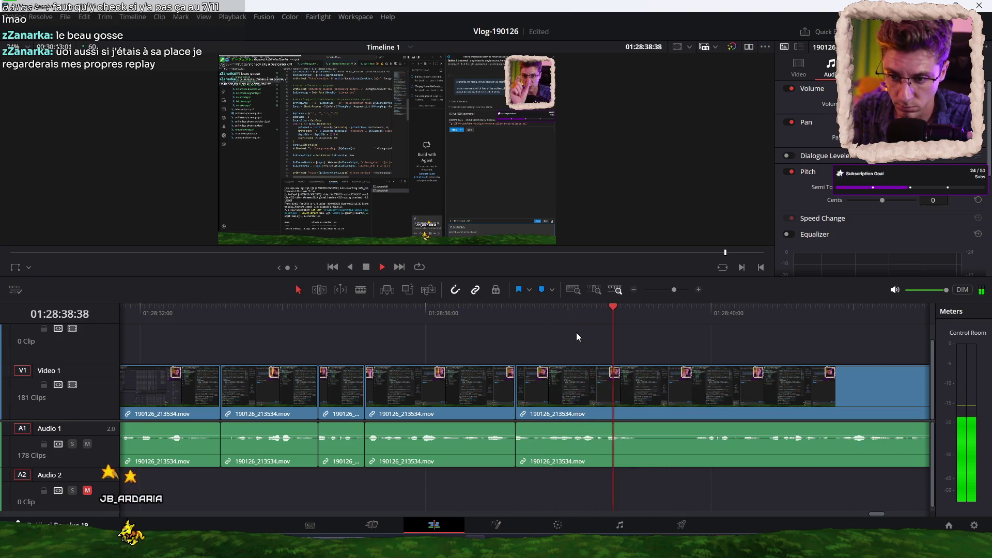
key(ctrl+b)
key(space)
key(ctrl+shift+bracketleft)
key(space)
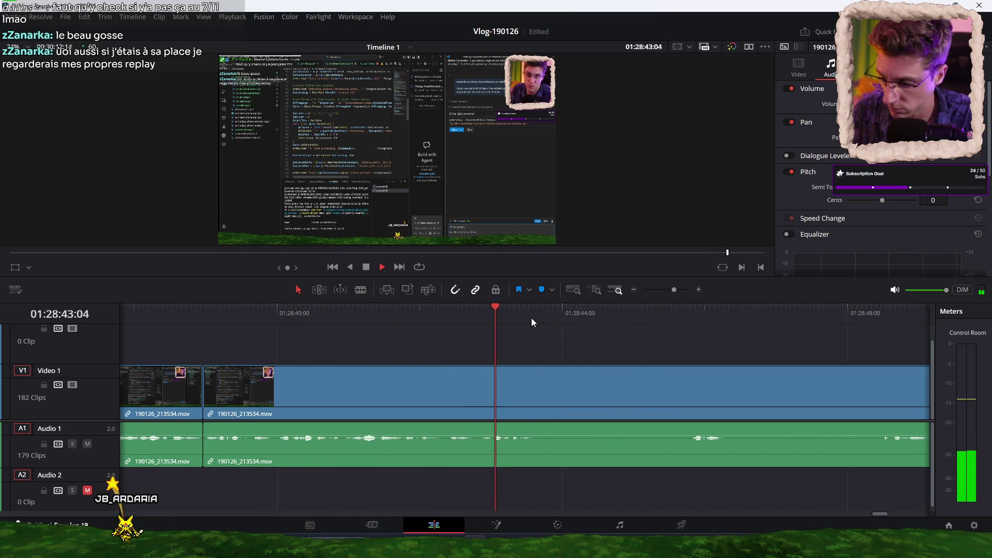
Split at 01:28:43:36, ripple-trim the head up to it, and zoom the timeline out
key(space)
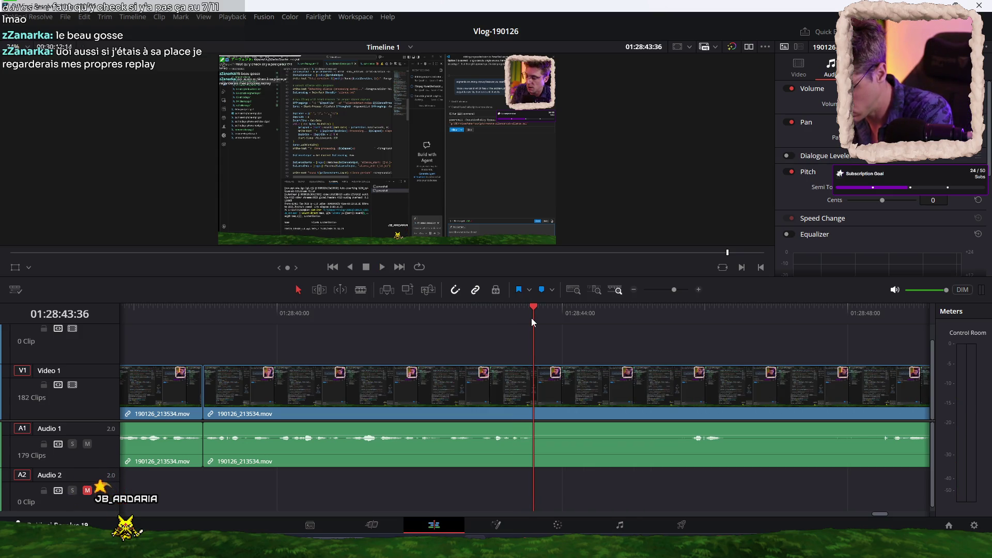
key(ctrl+b)
key(space)
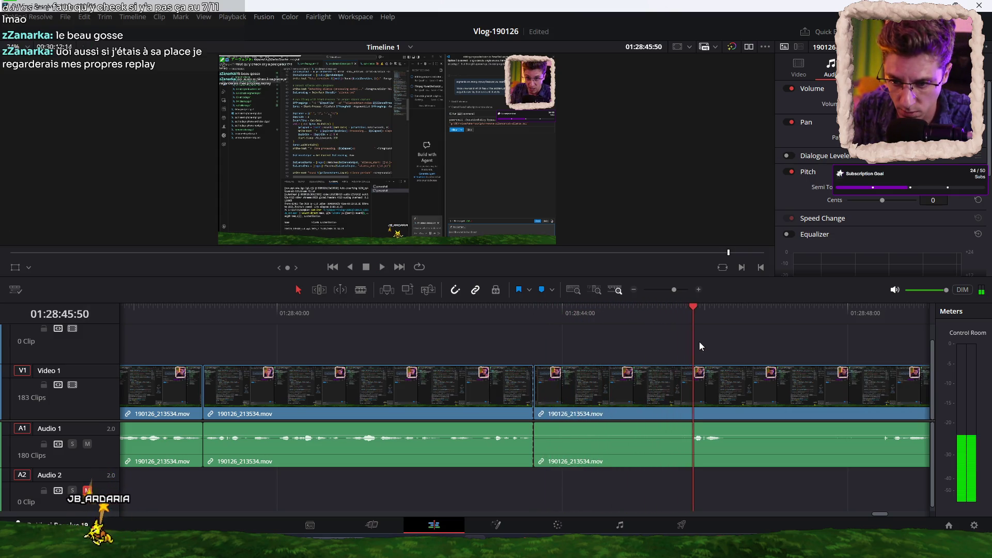
key(ctrl+shift+bracketleft)
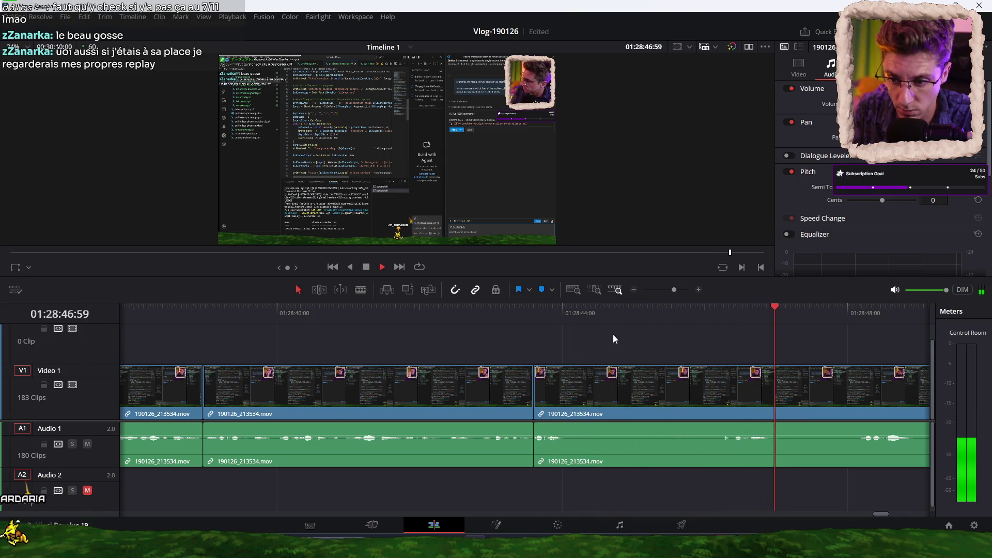
key(ctrl+minus)
key(ctrl+minus)
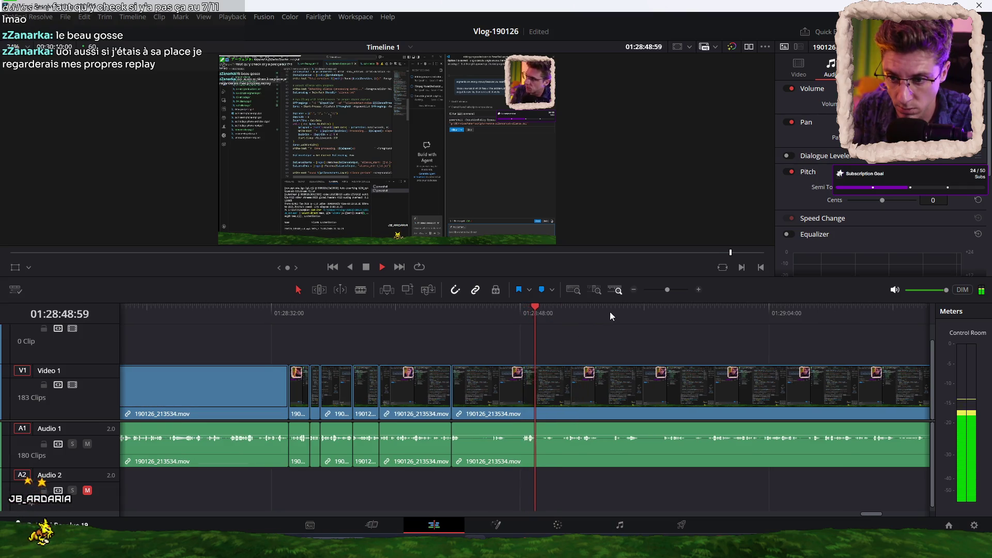
Review the footage from 01:28:42:46 and split the clip at 01:28:52:58
click(439, 309)
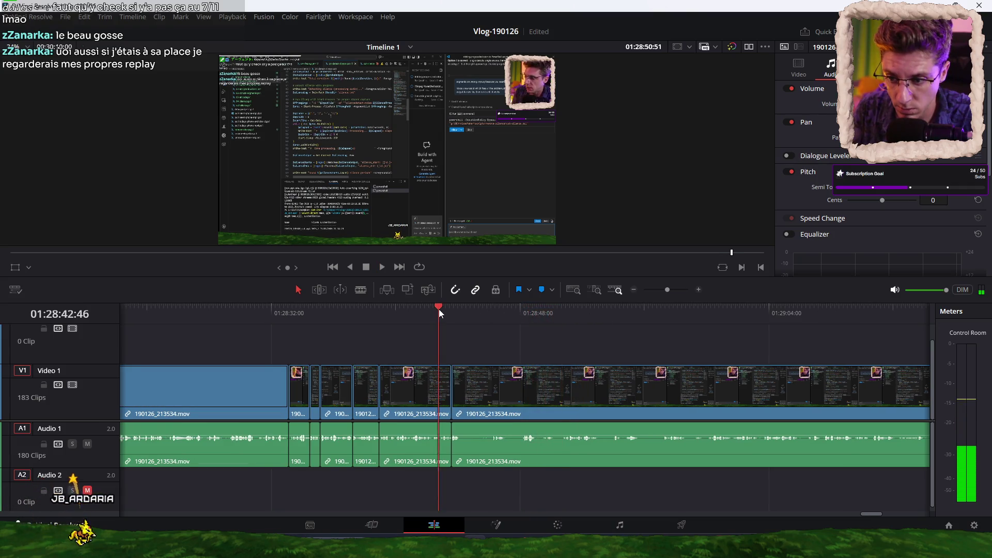
key(space)
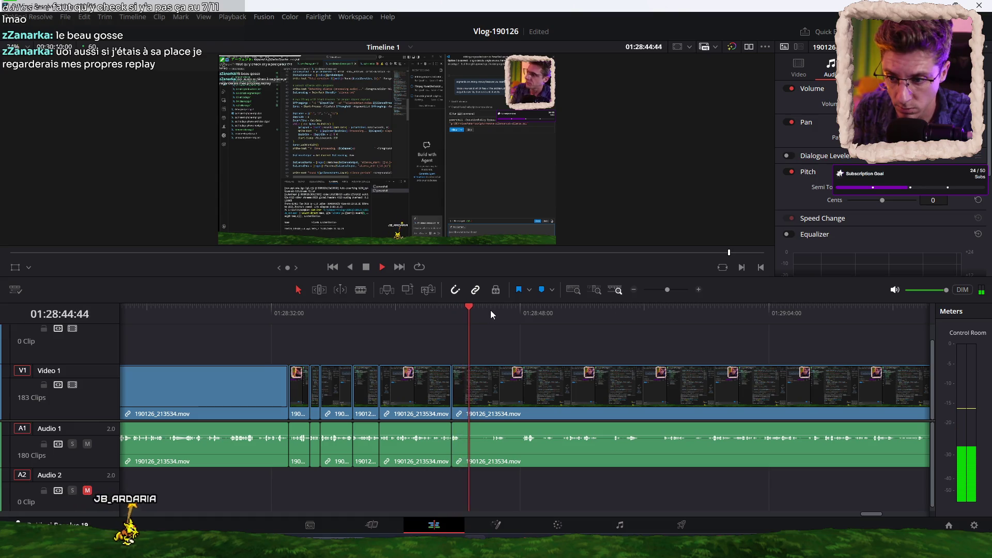
drag(470, 311, 485, 311)
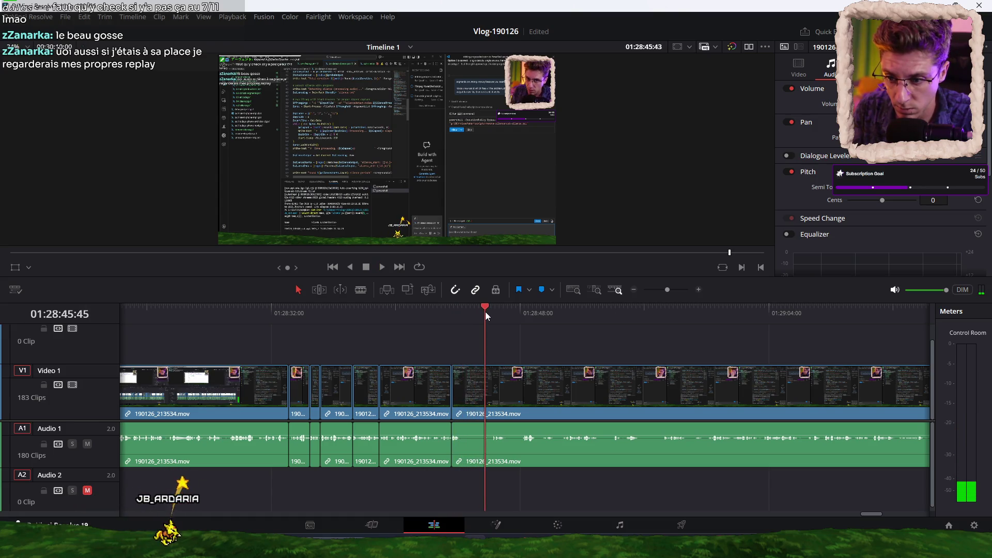
key(space)
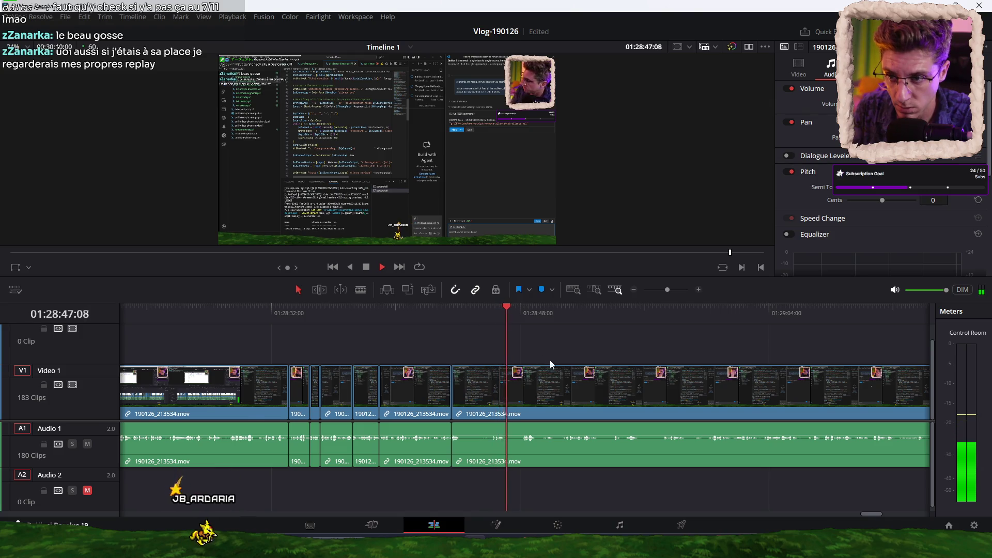
ctrl+scroll(550, 361, up, 3)
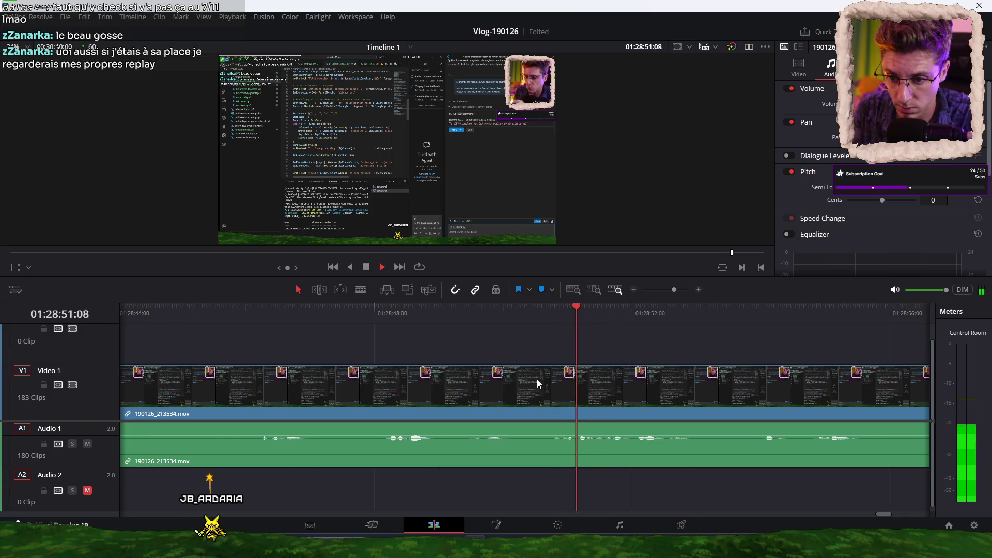
key(space)
key(ctrl+b)
key(space)
Split the clip at 01:28:49:37 and ripple-trim away the unwanted section
key(space)
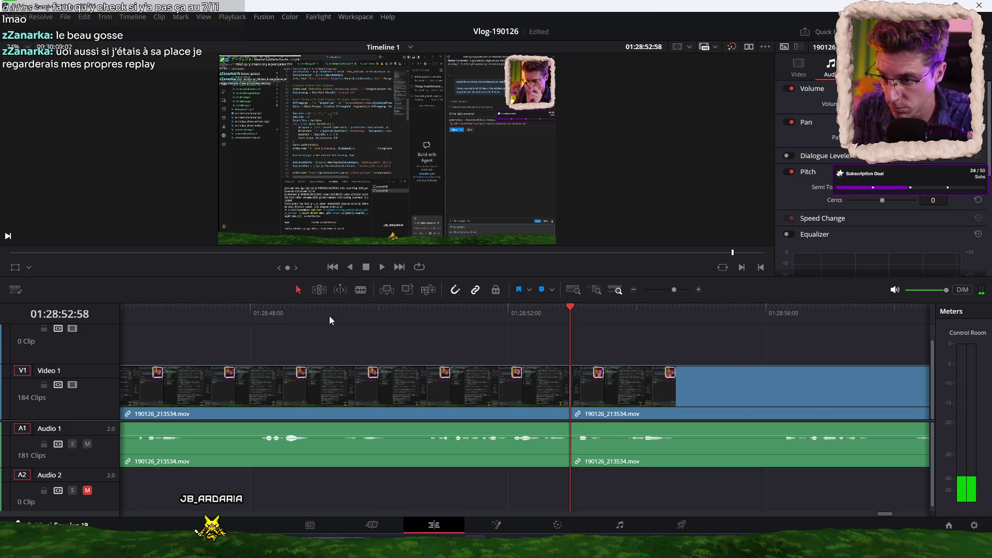
click(296, 317)
key(space)
key(ctrl+b)
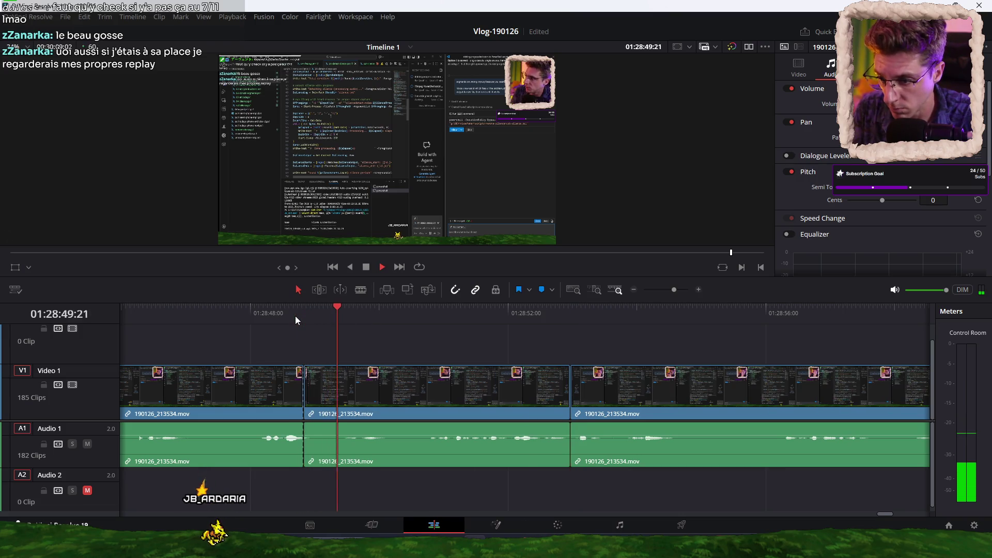
key(space)
click(355, 314)
key(ctrl+b)
key(space)
key(ctrl+shift+[)
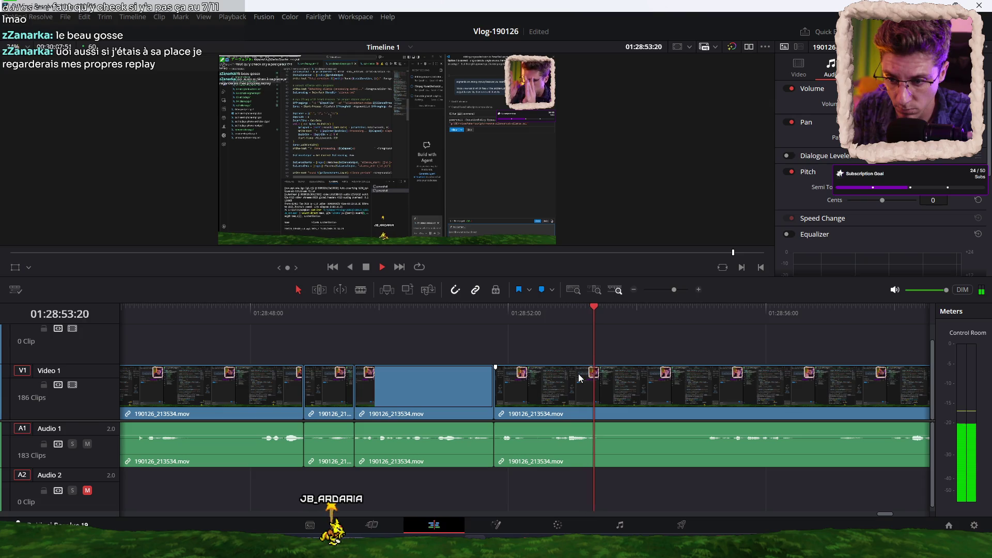
Add three more splits while replaying the footage after 01:28:49
key(ctrl+b)
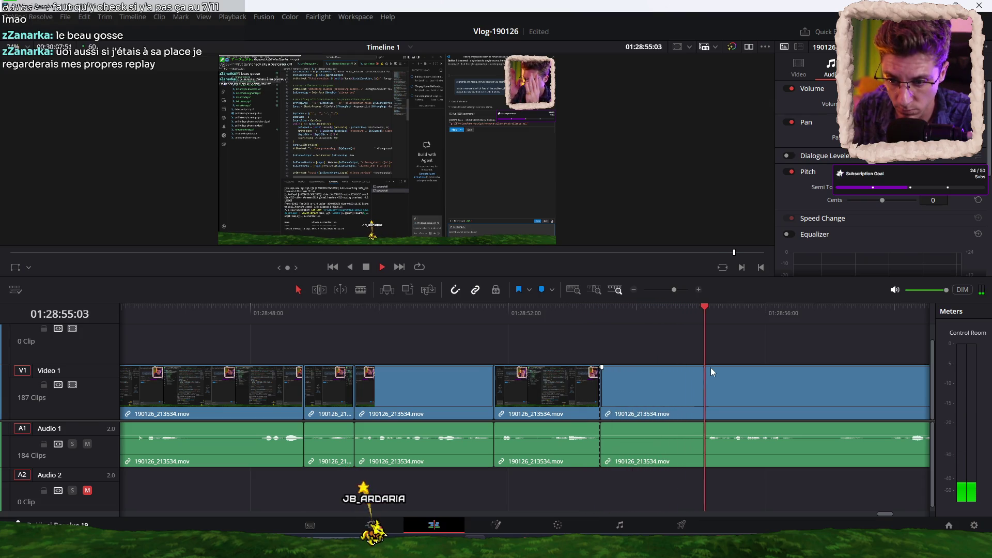
key(Up)
key(space)
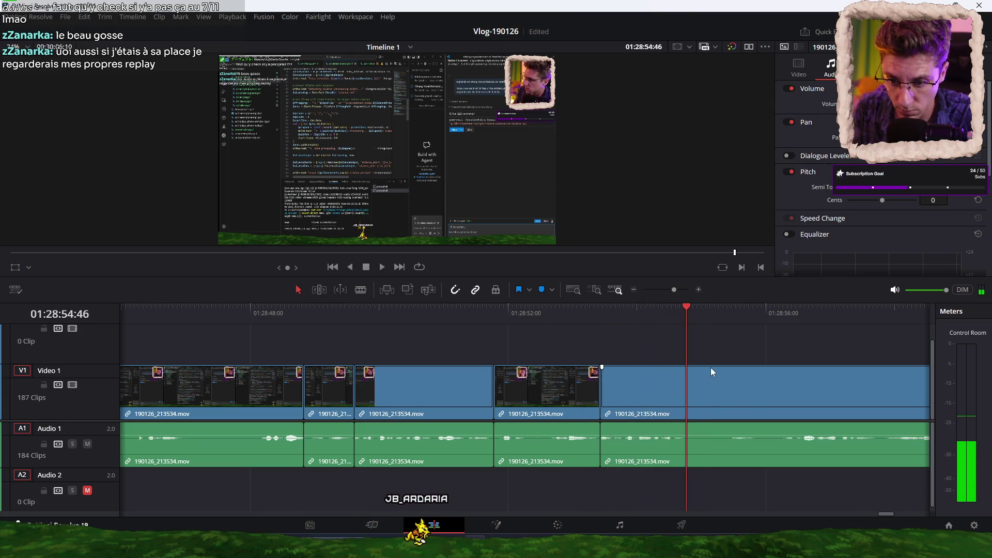
key(ctrl+b)
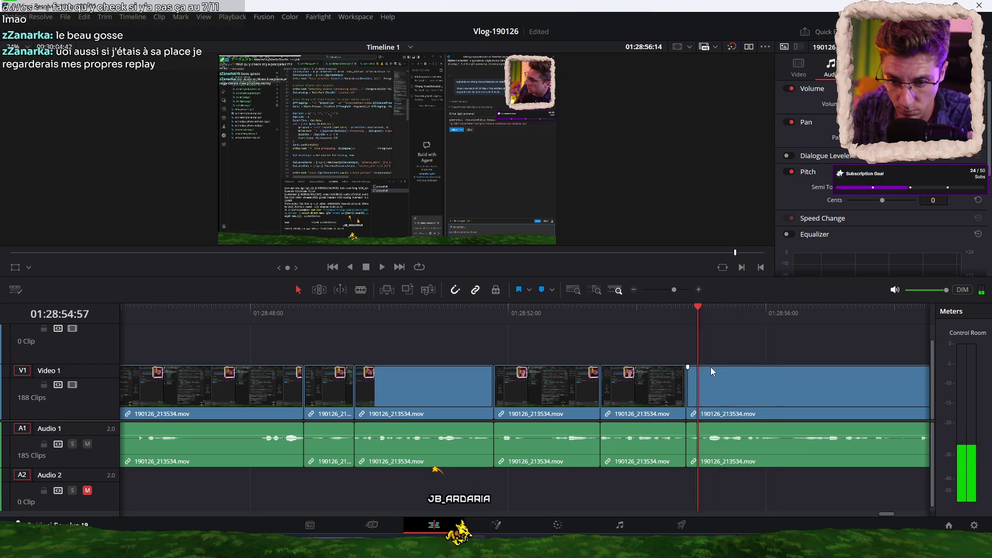
key(space)
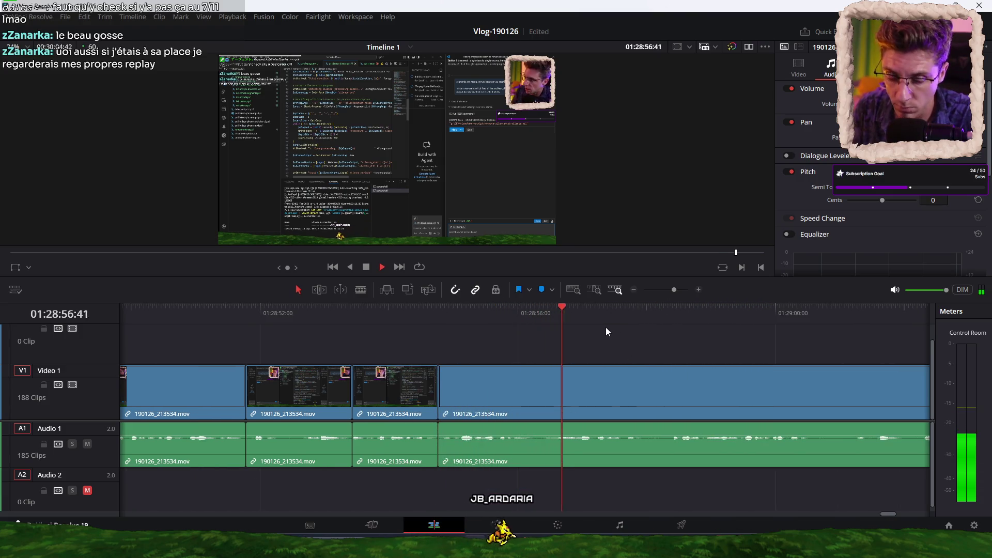
key(ctrl+b)
key(space)
key(space)
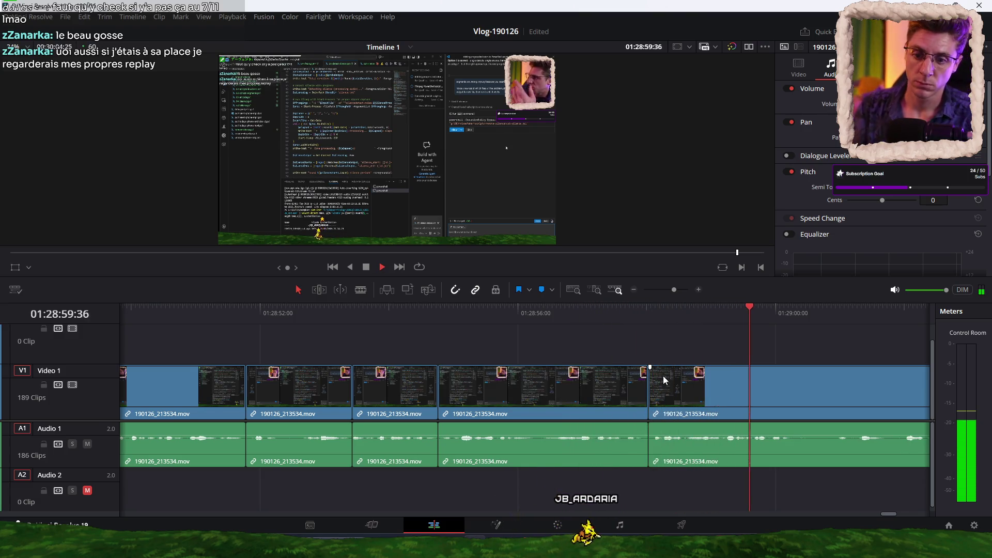
key(space)
Split the clip at 01:29:00:16
click(668, 312)
key(ctrl+b)
key(space)
click(667, 313)
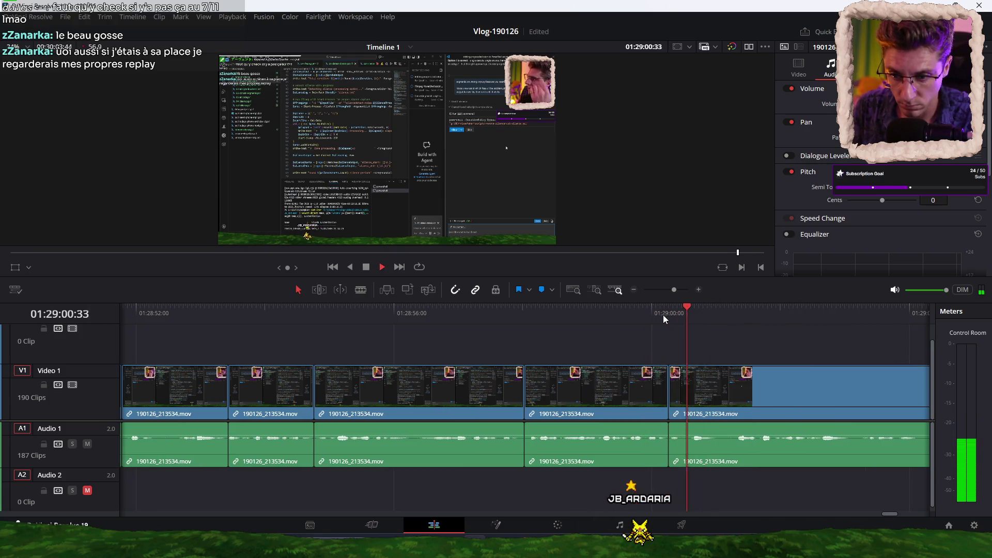
scroll(595, 338, right, 3)
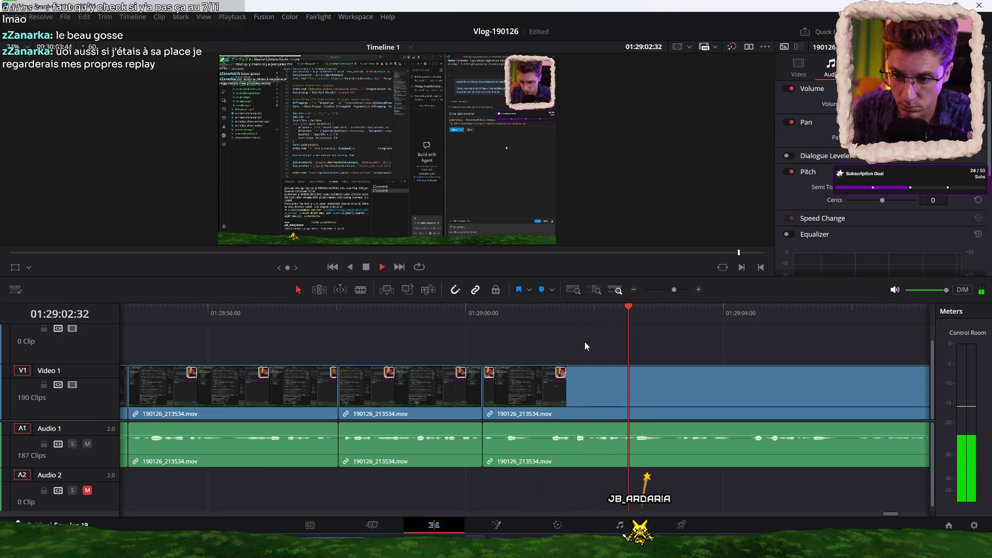
scroll(585, 342, right, 1)
scroll(576, 346, right, 1)
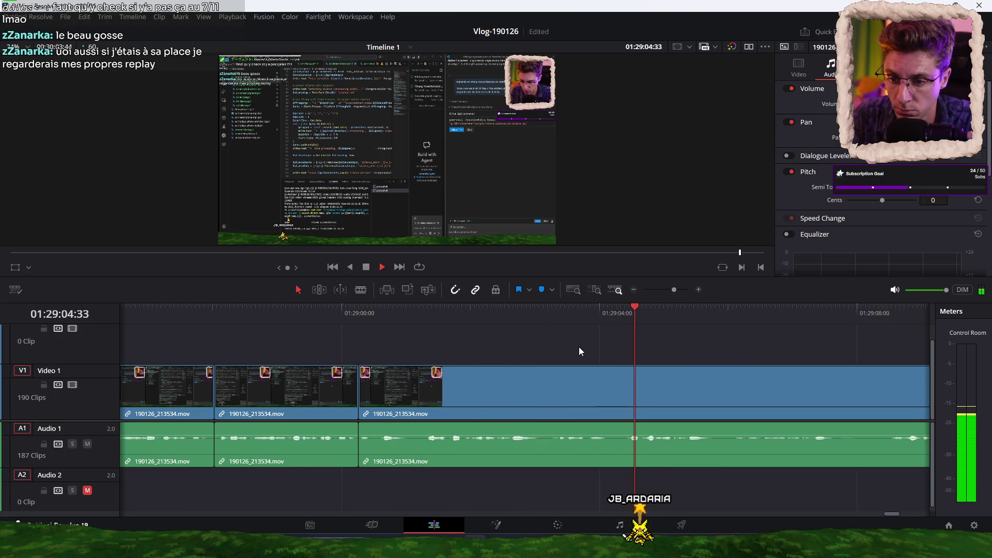
scroll(630, 352, right, 3)
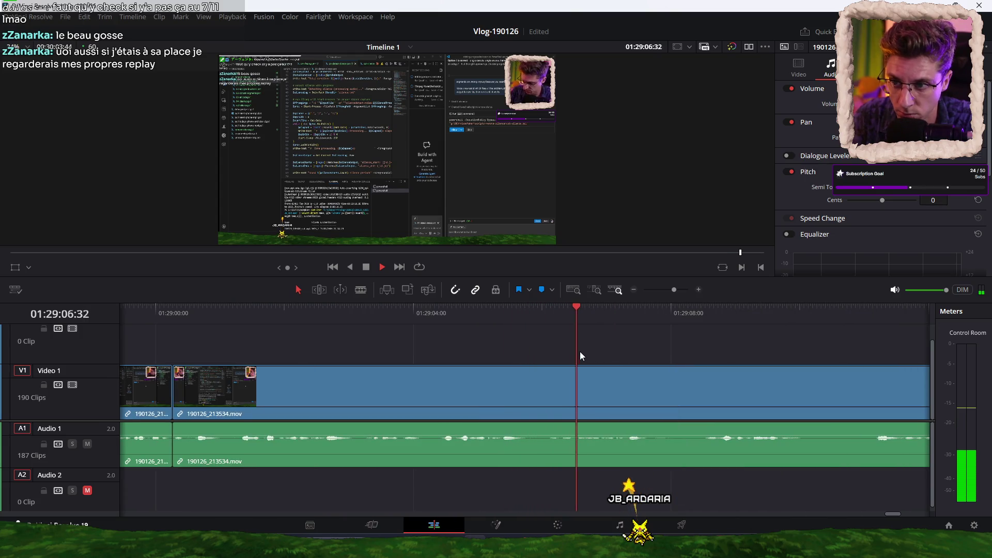
scroll(588, 358, right, 1)
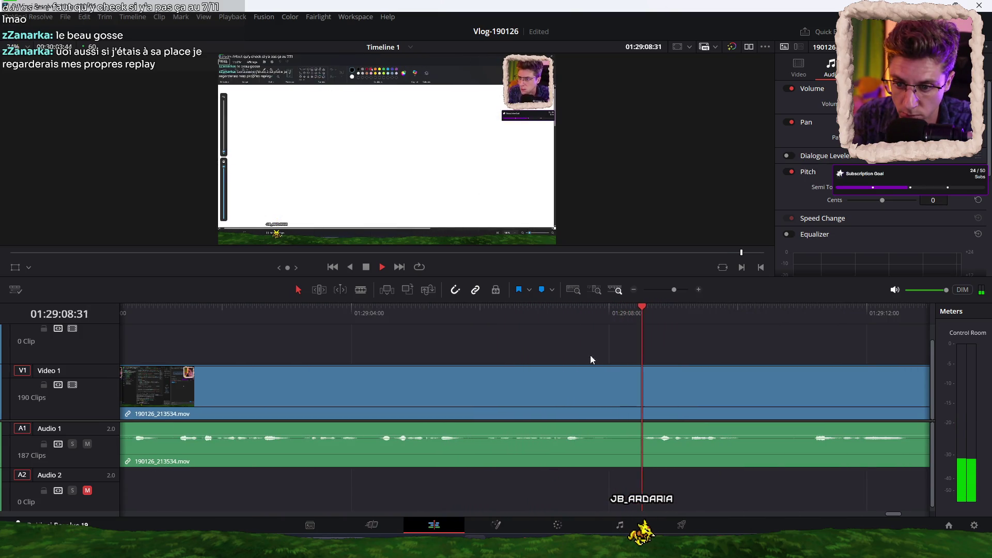
scroll(573, 357, right, 2)
Make two more cuts past 01:29:00, replaying from each new cut
key(ctrl+b)
key(space)
key(Up)
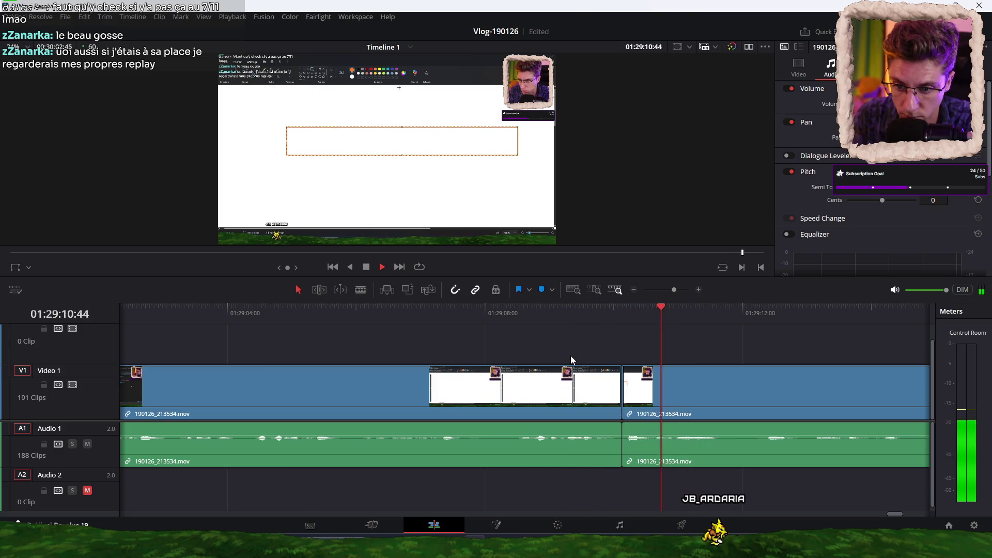
key(ctrl+b)
key(space)
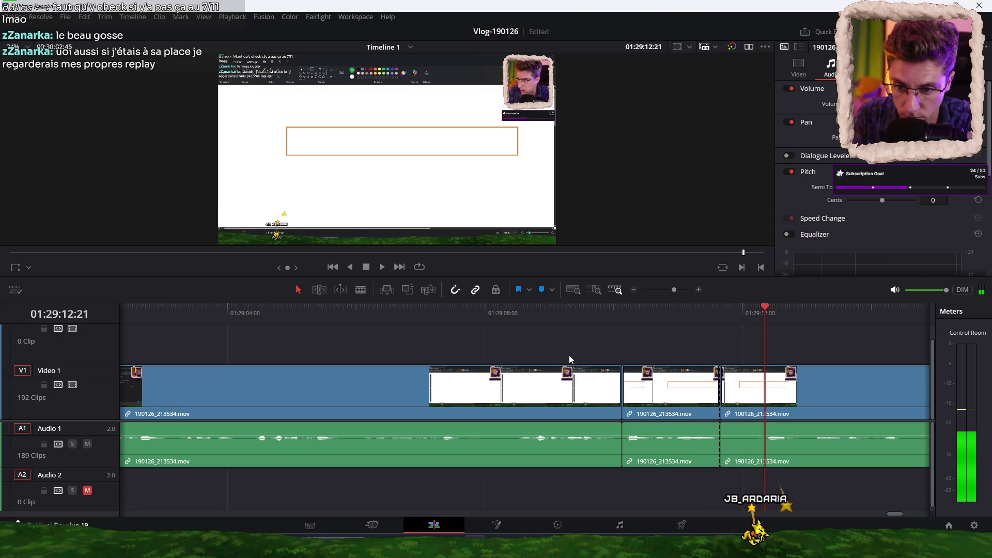
key(Up)
key(space)
scroll(554, 352, right, 2)
scroll(549, 324, right, 2)
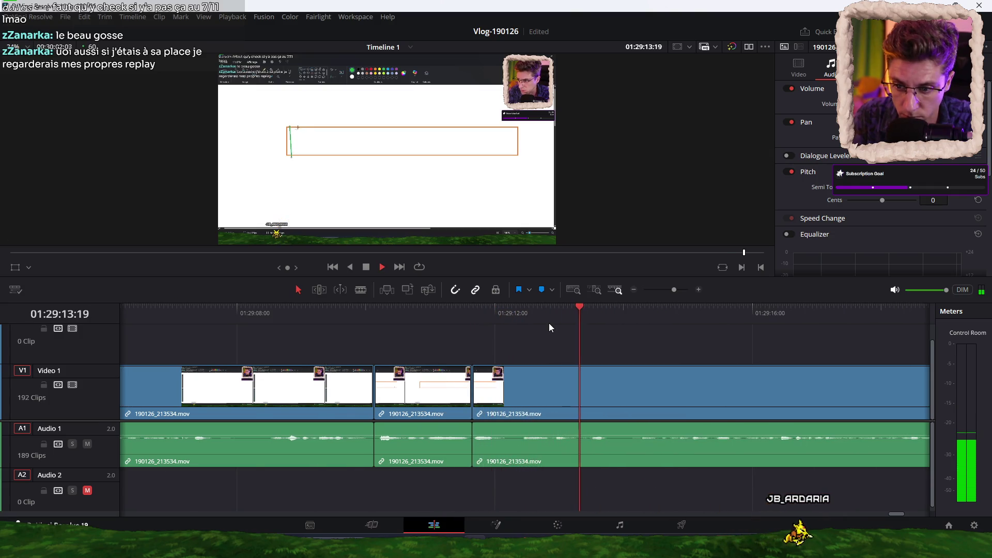
Cut the clip at three further points up to about 01:29:27
key(ctrl+b)
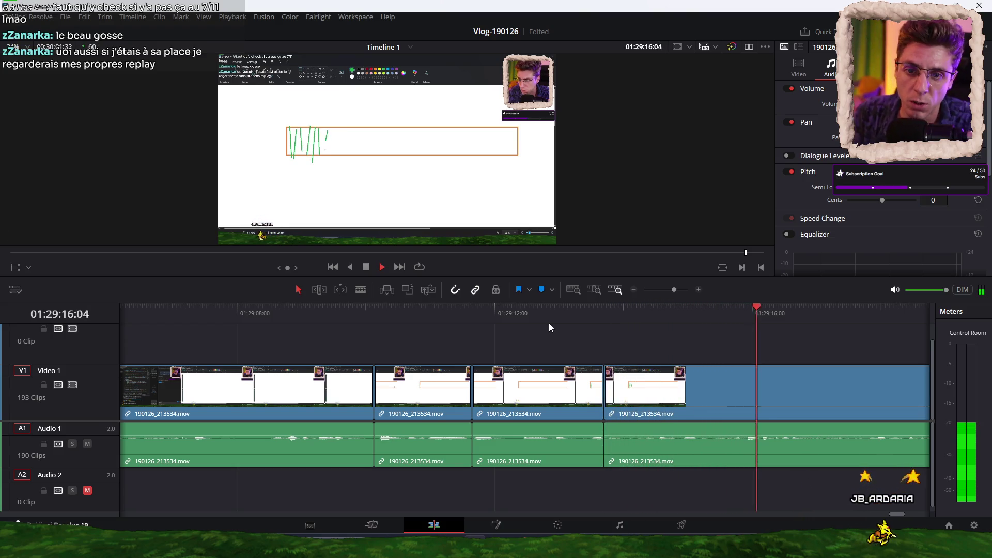
scroll(541, 315, right, 3)
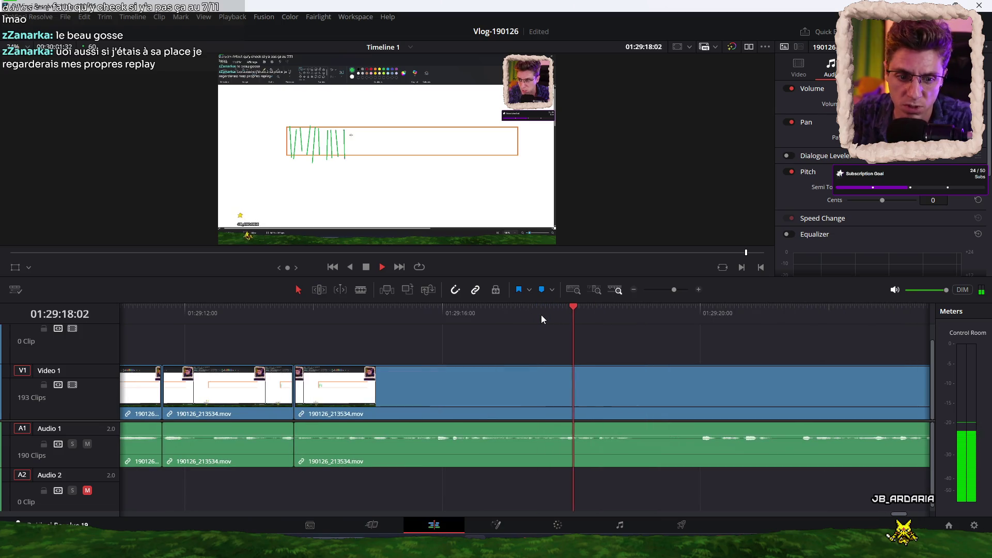
key(ctrl+b)
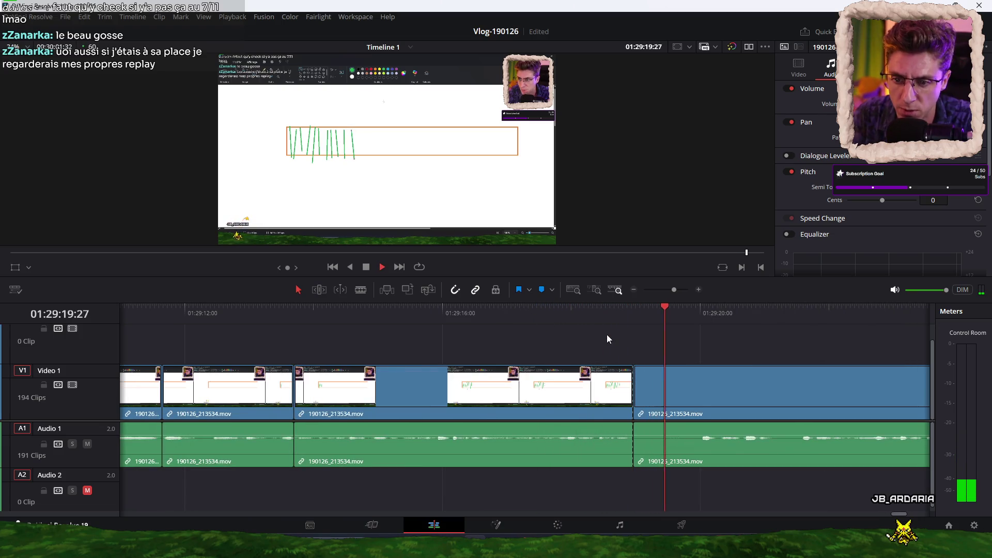
key(Up)
key(space)
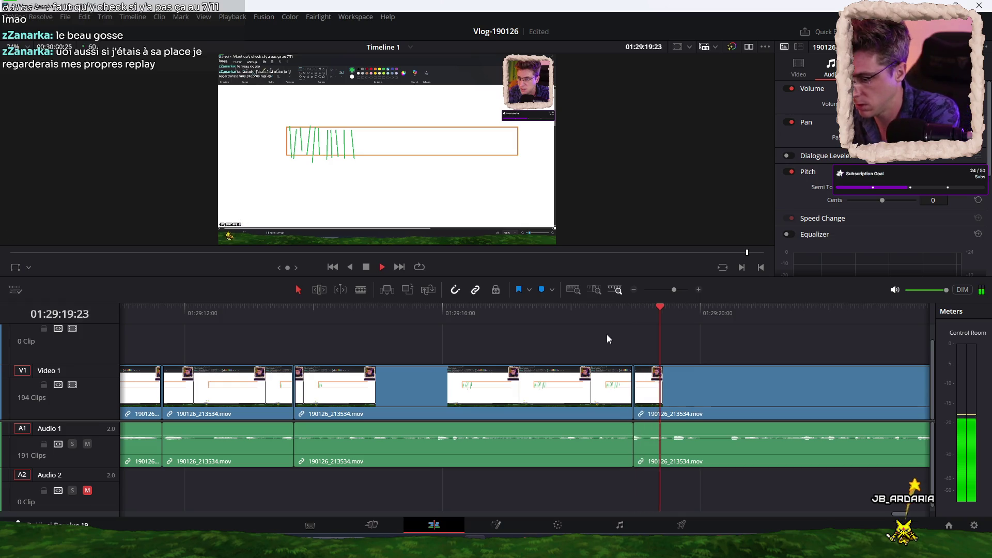
scroll(715, 347, right, 3)
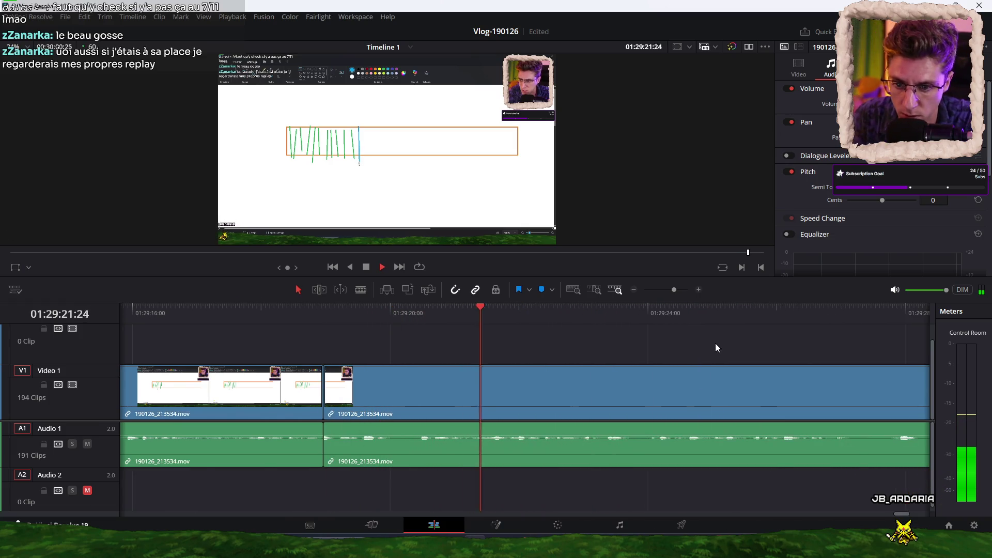
scroll(656, 343, right, 3)
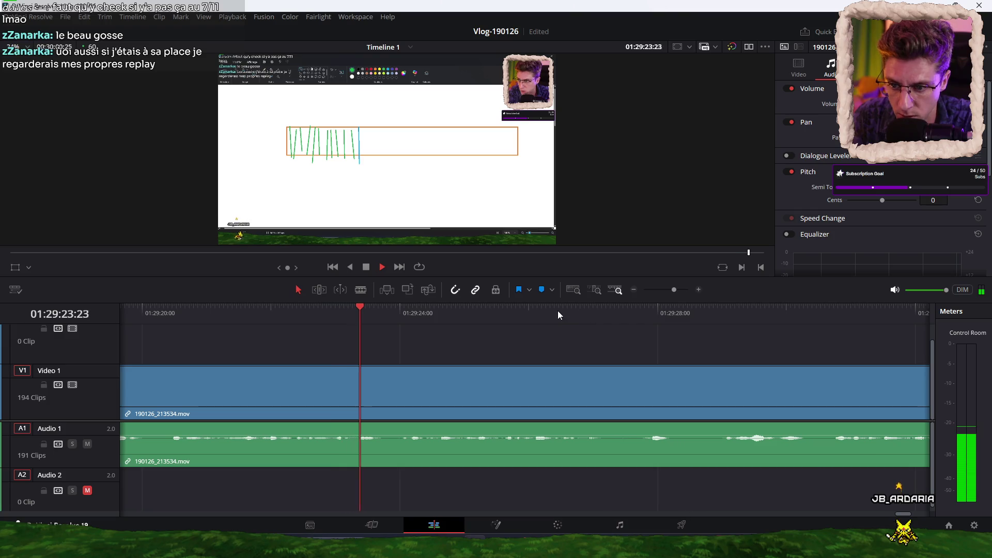
key(ctrl+b)
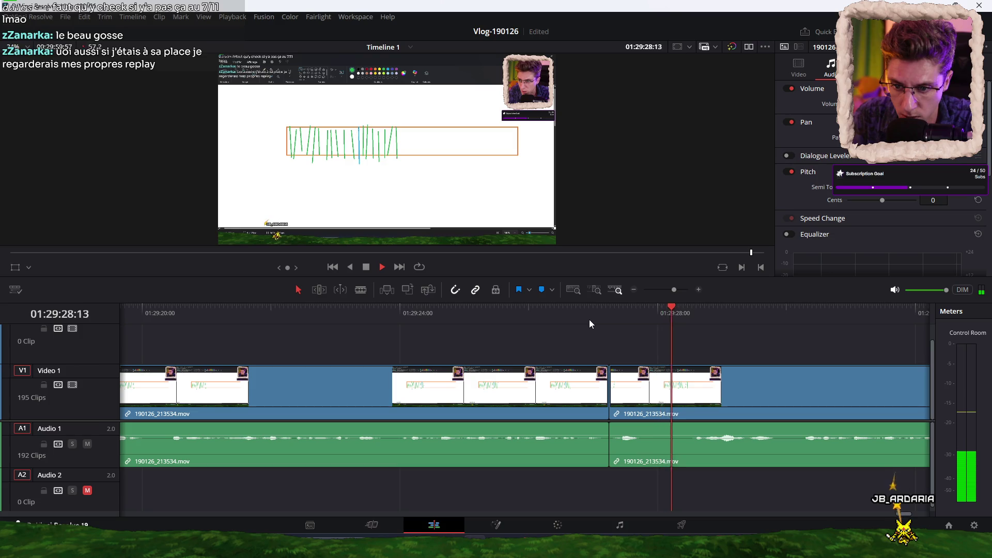
Split the clip at 01:29:31:00 and again just after it, replaying each cut
key(Up)
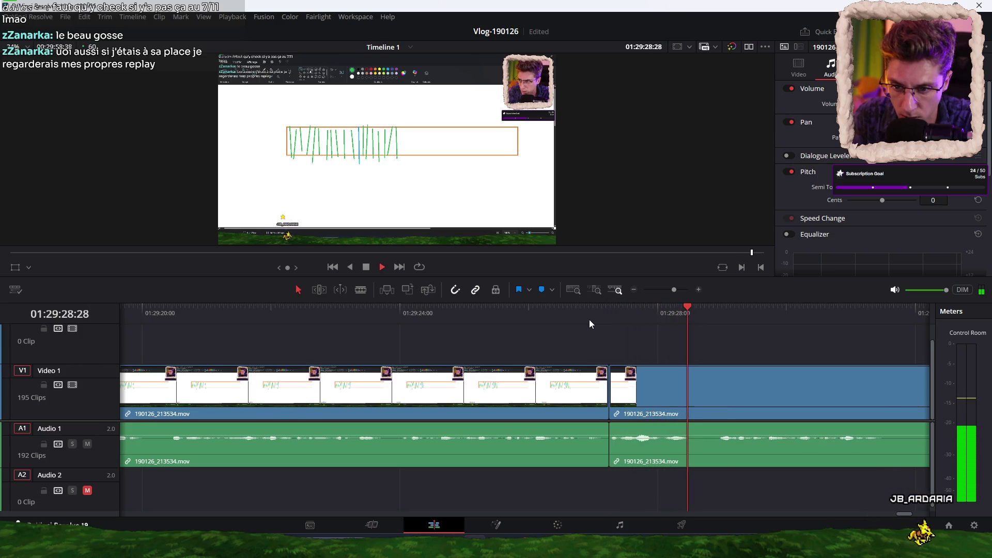
key(ctrl+b)
key(Up)
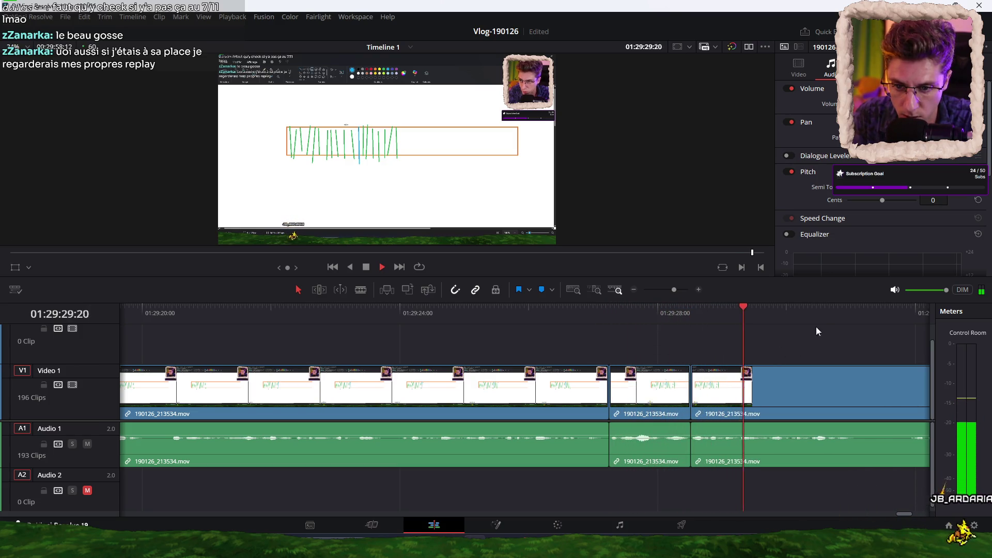
click(542, 312)
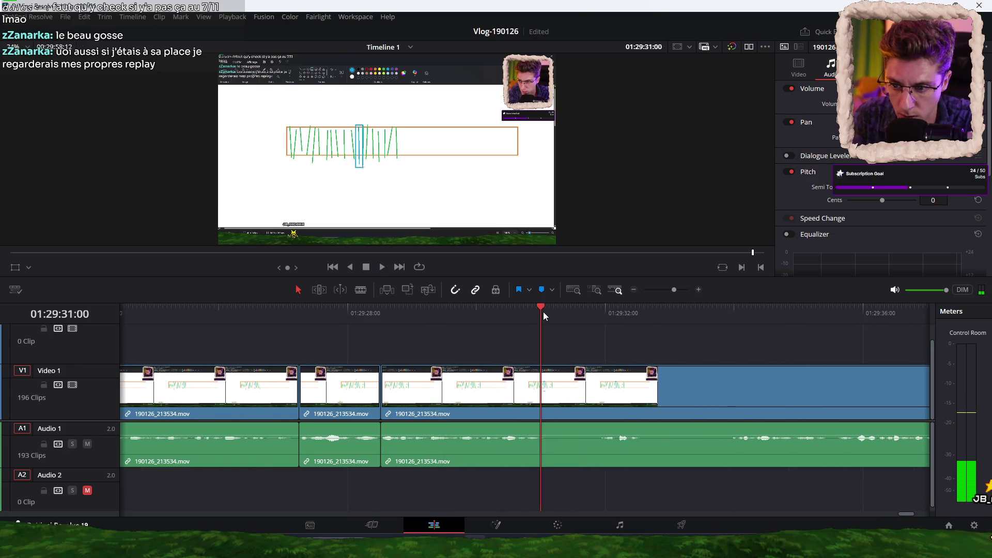
key(ctrl+b)
key(space)
key(Up)
key(space)
key(ctrl+b)
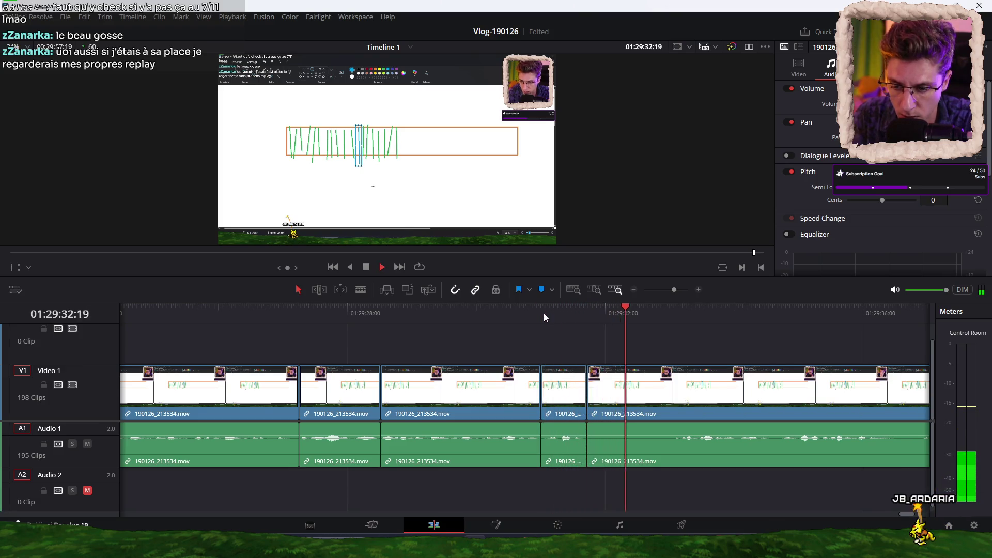
Review from 01:29:34:17 and cut the clip again before 01:29:41:29
click(752, 314)
key(space)
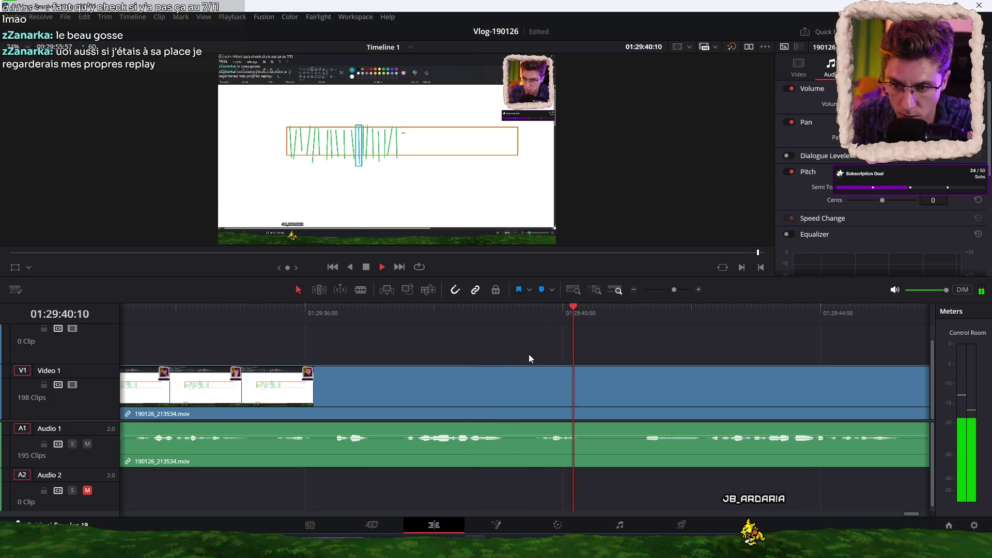
key(ctrl+b)
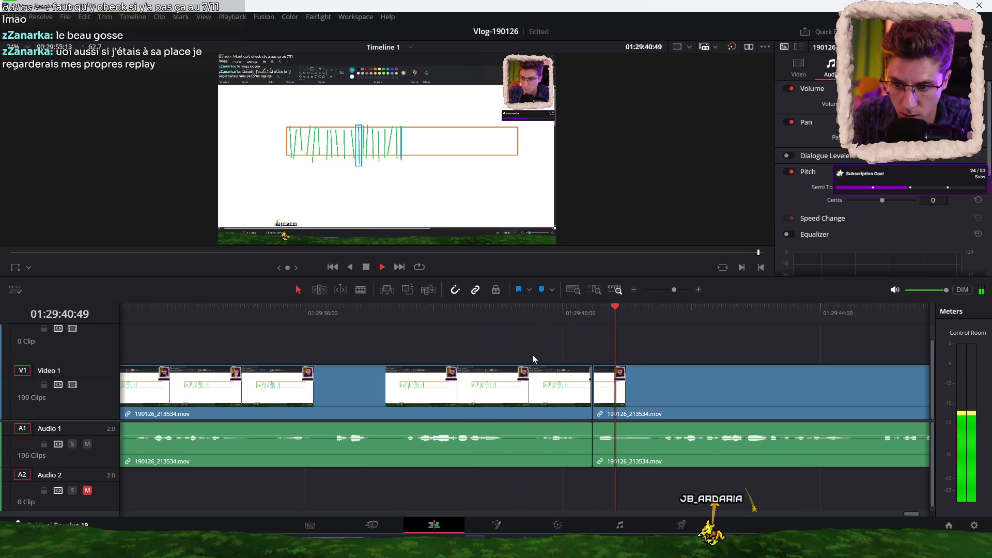
key(space)
click(534, 316)
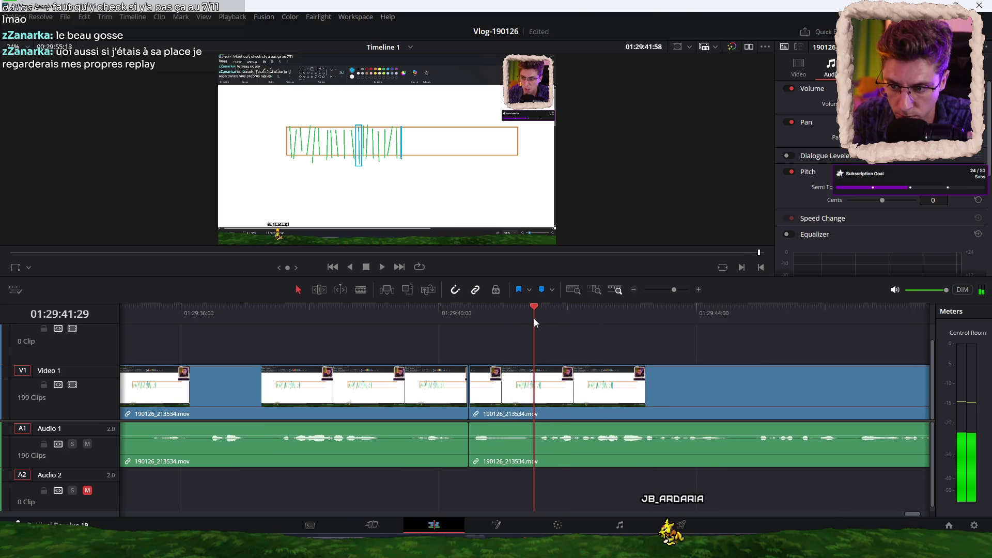
key(slash)
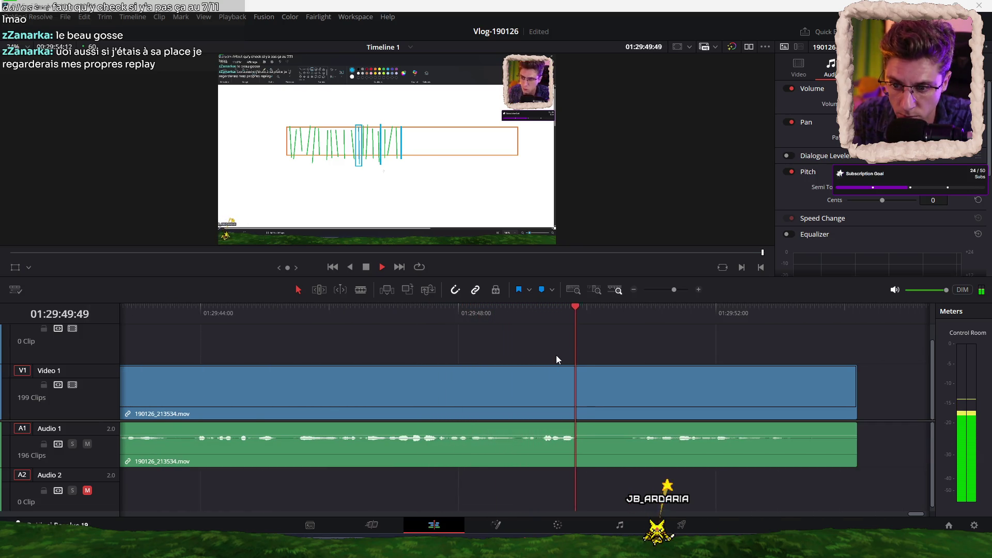
key(space)
Cut at 01:29:49:36, ripple-trim the start there, and cut again at 01:29:53:02
click(563, 314)
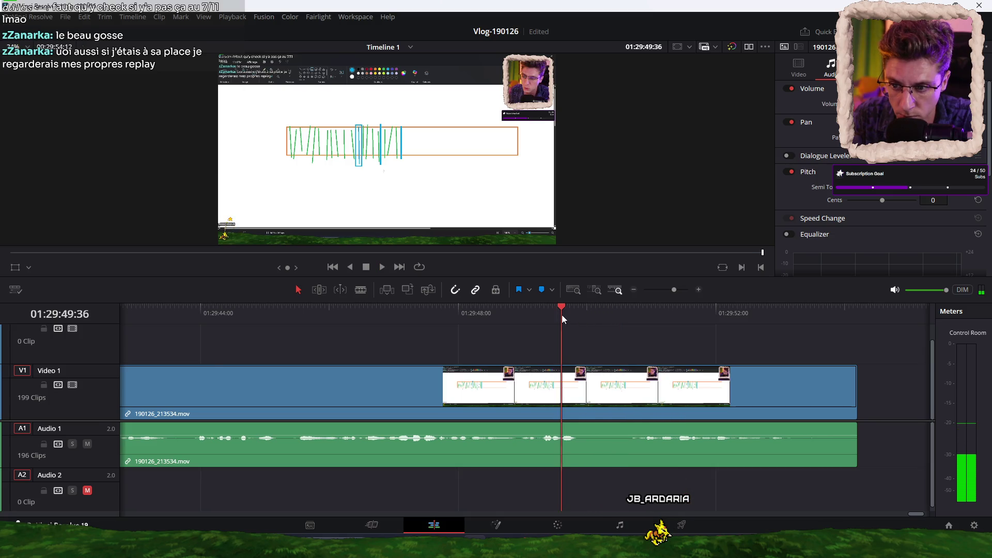
key(space)
key(ctrl+b)
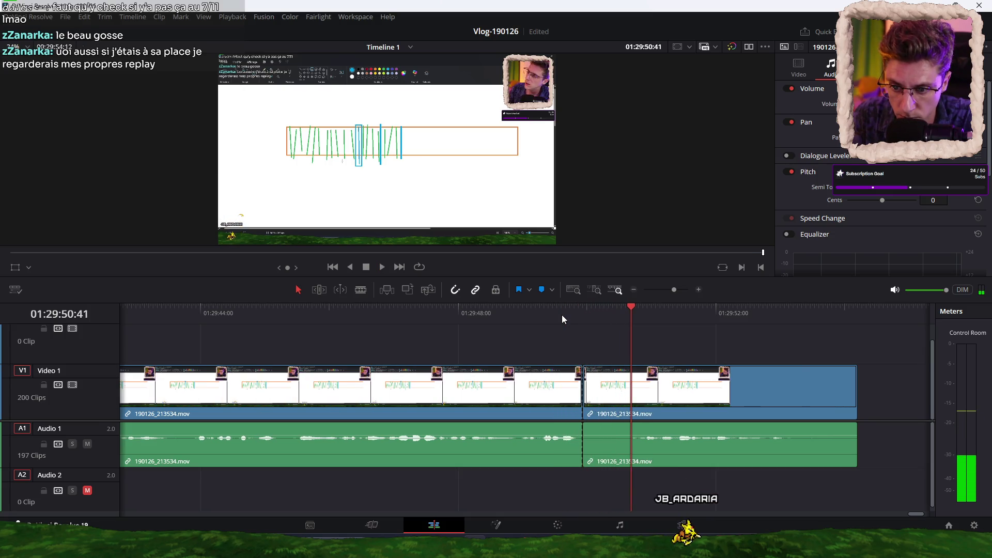
key(ctrl+shift+bracketleft)
key(space)
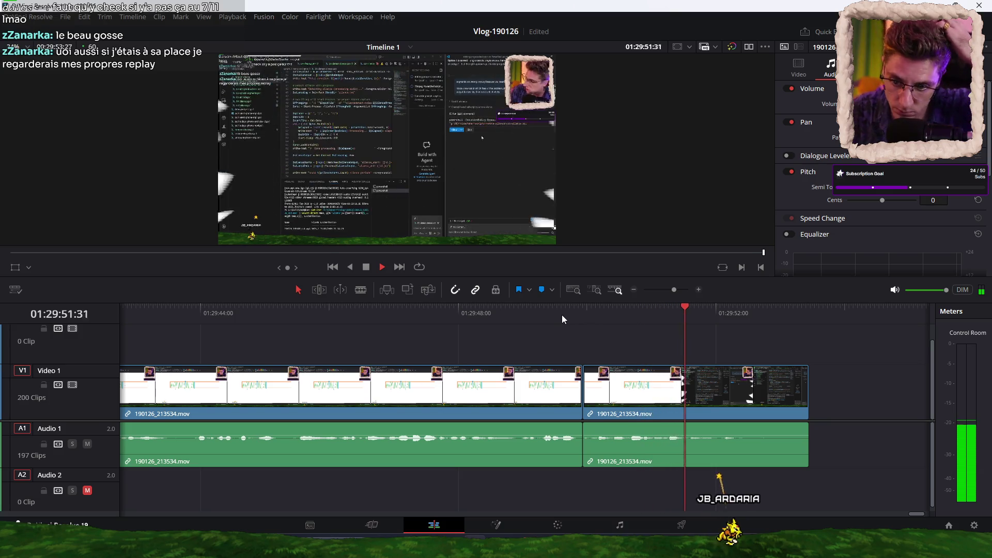
key(ctrl+b)
key(space)
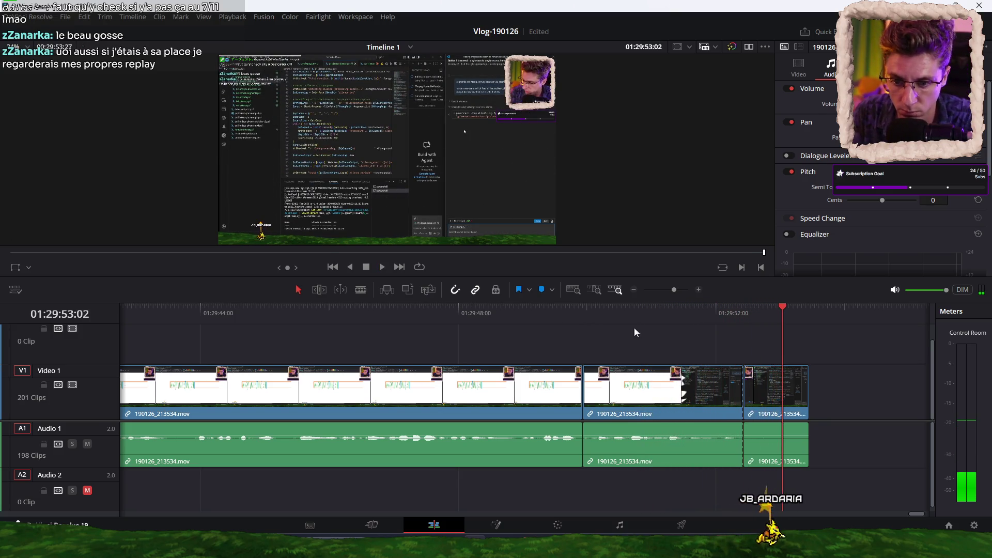
Delete the trailing piece after 01:29:53:02 and save the project
click(792, 452)
key(Delete)
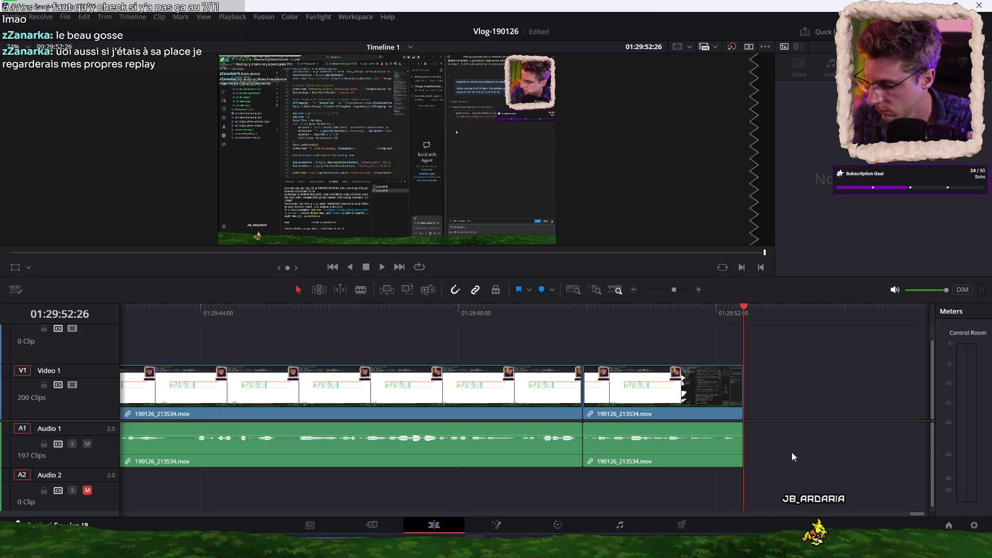
key(ctrl+s)
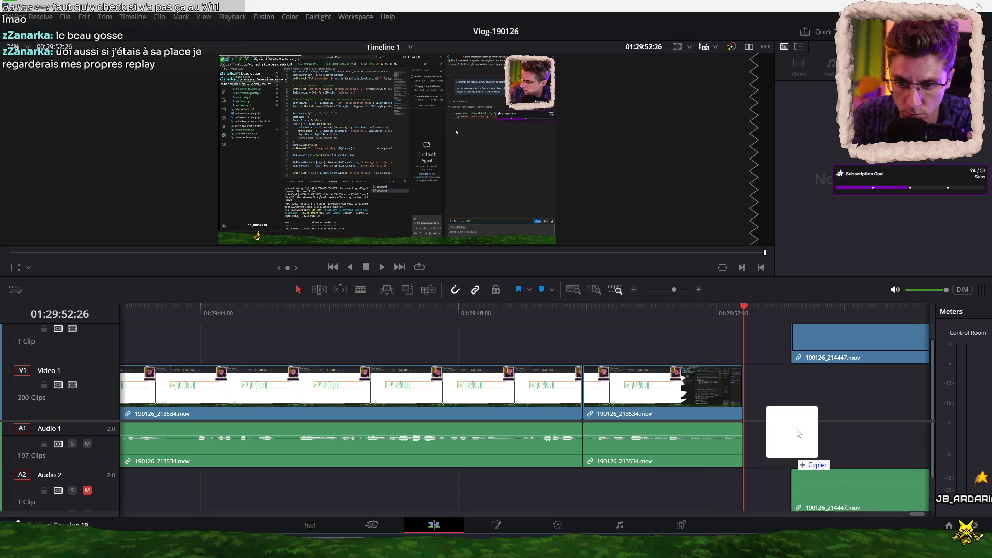
Place 190126_214447.mov after the timeline's end, its audio landing on Audio 2
drag(771, 439, 793, 385)
scroll(748, 448, down, 5)
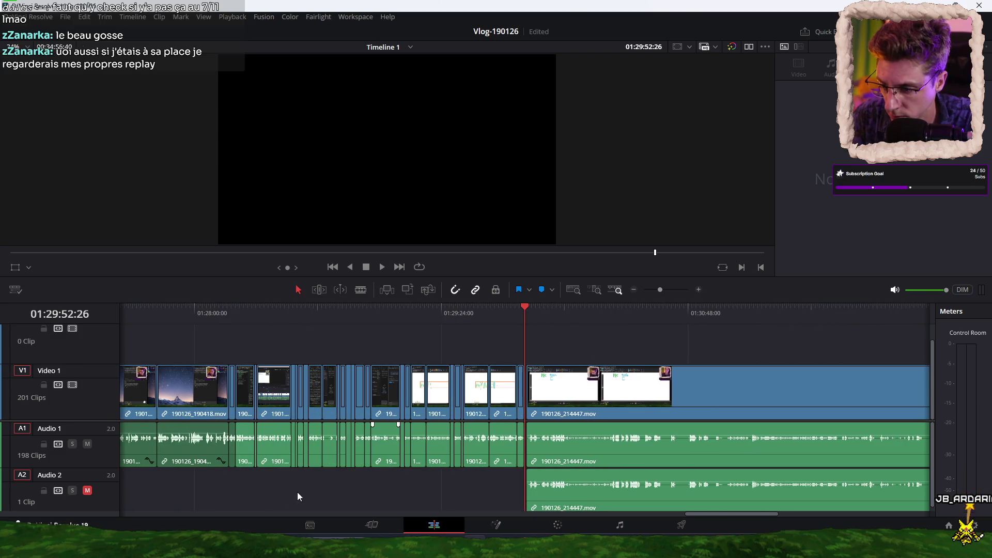
Review the edit between 01:28:05 and 01:28:22, stopping at 01:28:12:23
click(312, 312)
key(space)
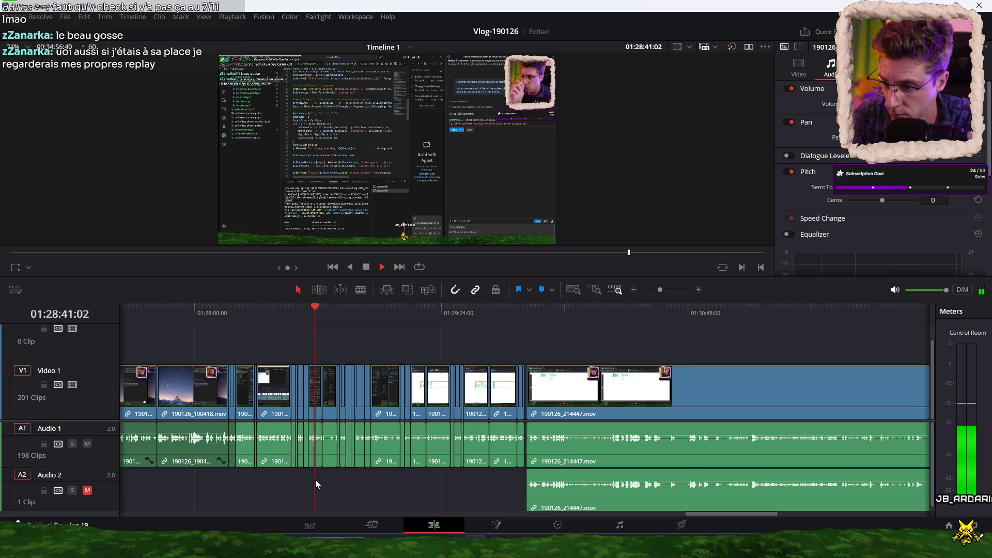
click(263, 316)
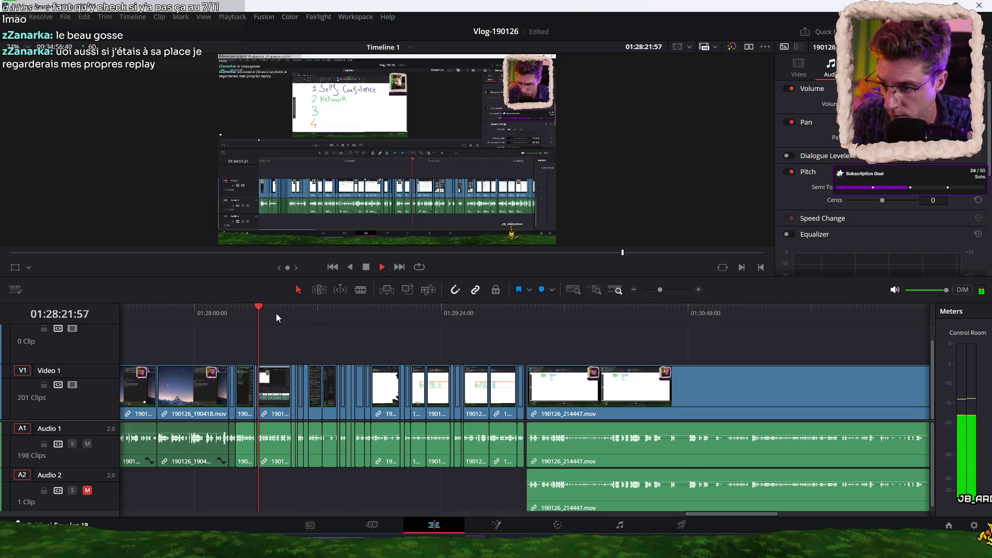
click(208, 307)
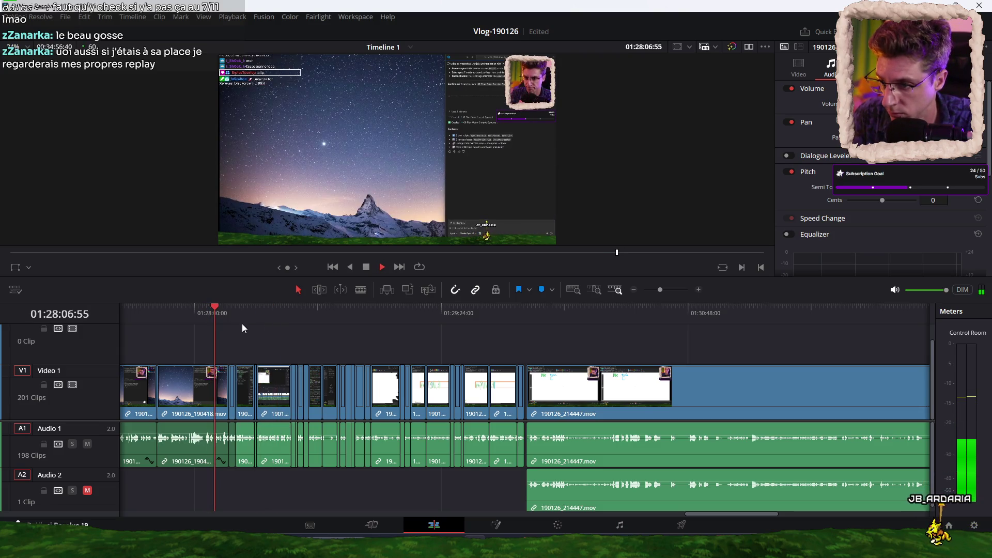
click(241, 315)
click(227, 315)
key(space)
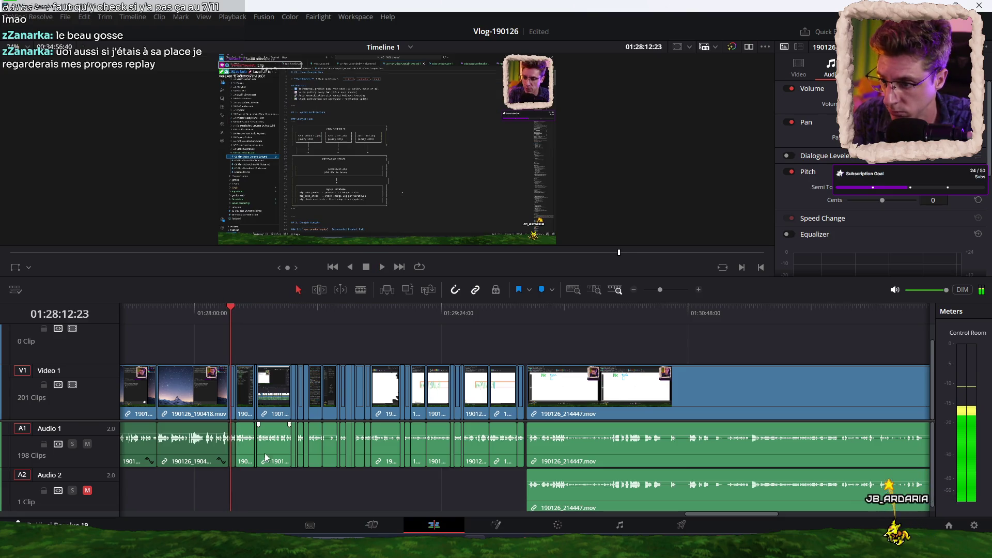
Save the project and delete the unwanted clip from Audio 2
drag(247, 481, 625, 447)
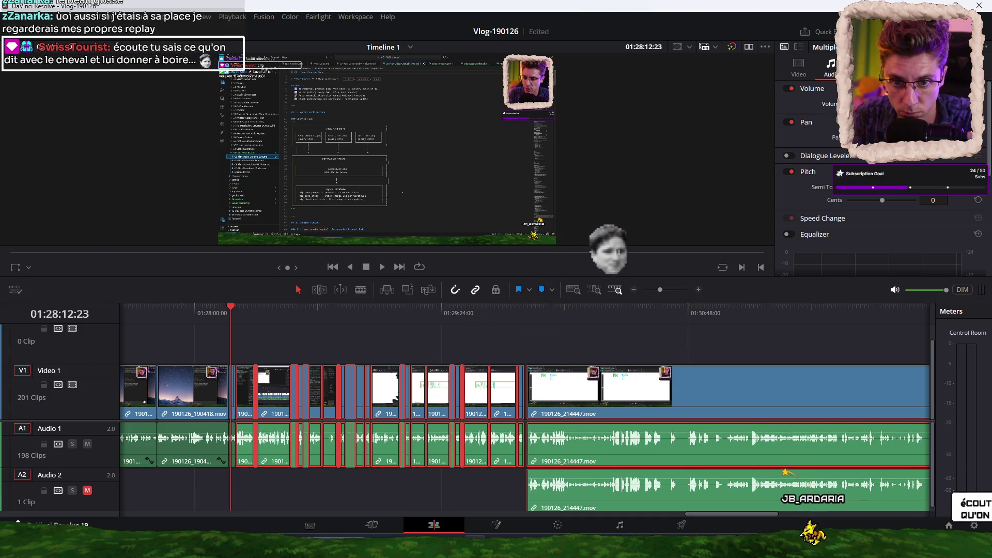
key(ctrl+s)
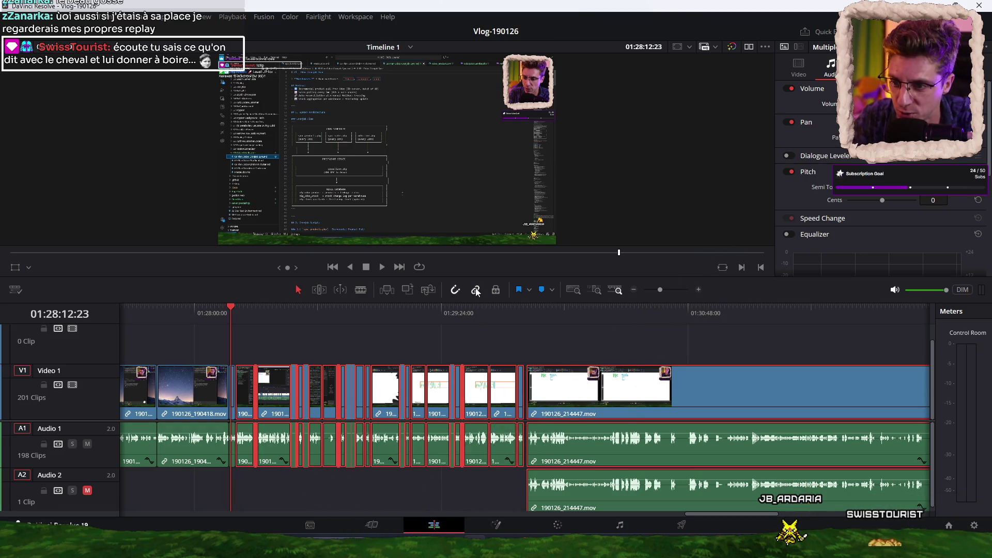
click(481, 487)
click(600, 491)
key(Delete)
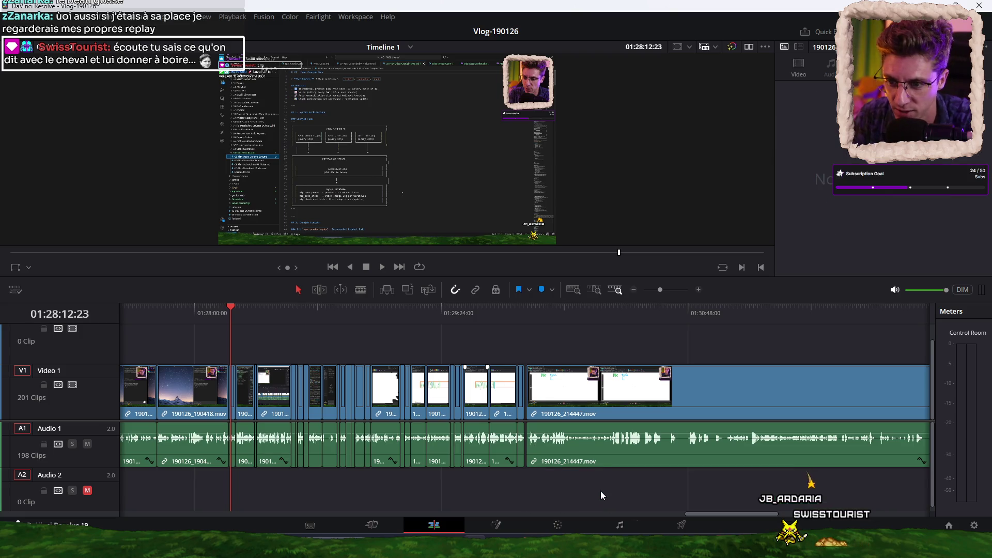
Shift 190126_214447.mov left near 01:29:53 to close the gap before it
click(524, 314)
key(space)
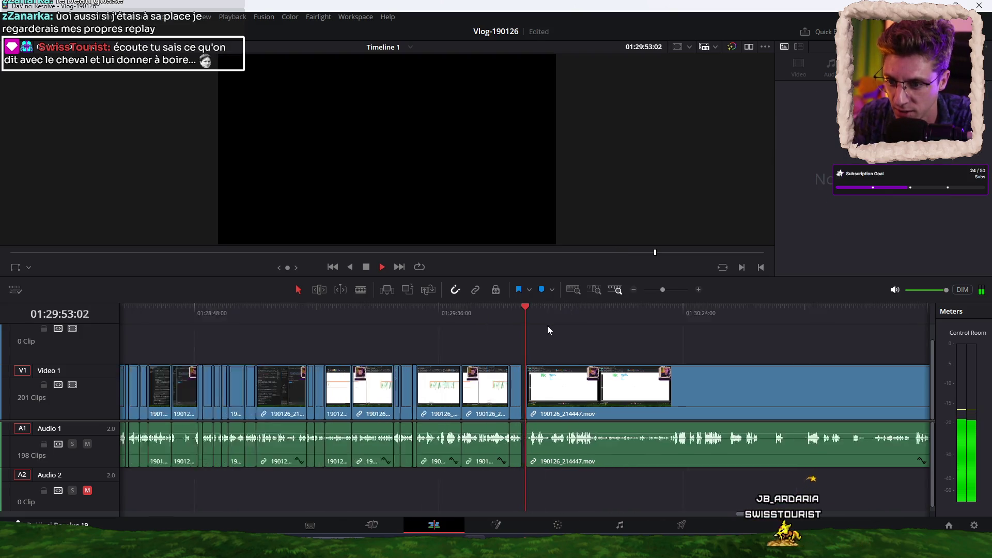
key(space)
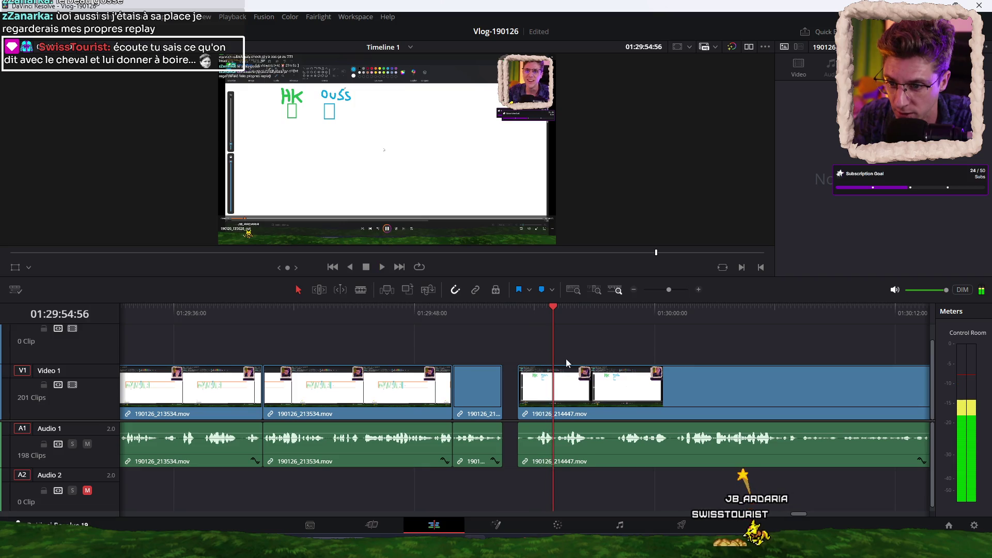
click(532, 315)
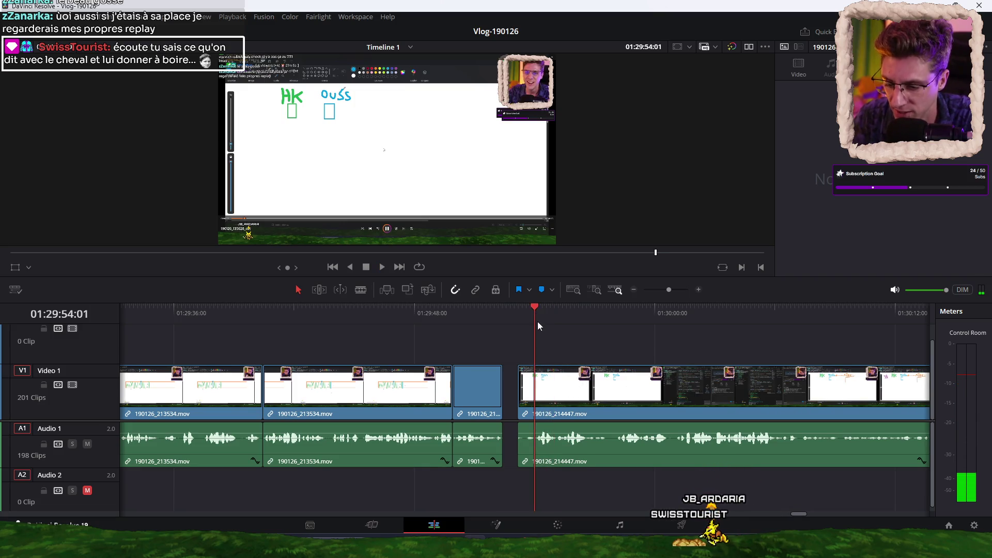
click(518, 315)
drag(577, 378, 563, 366)
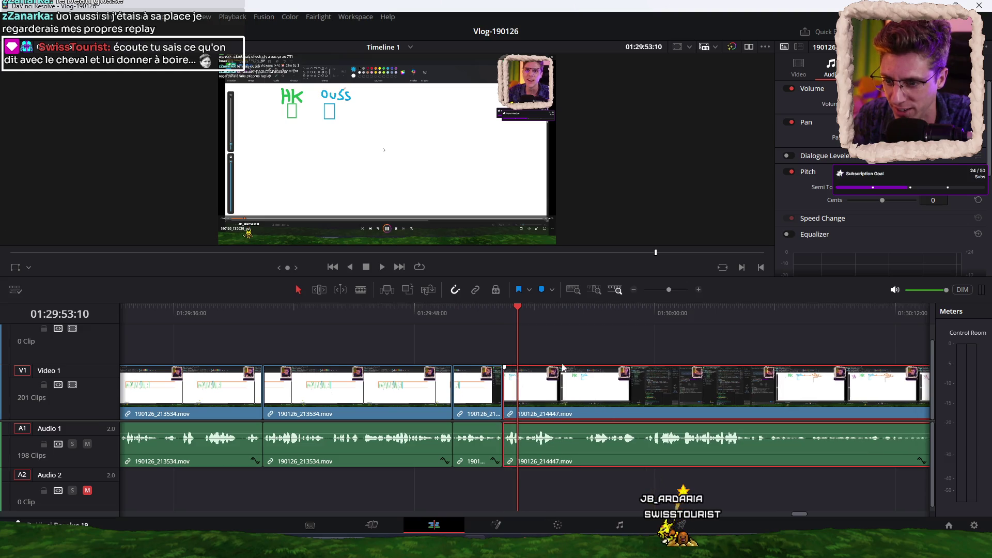
Play the joined edit and split 190126_214447.mov at the playhead around 01:30:07
key(space)
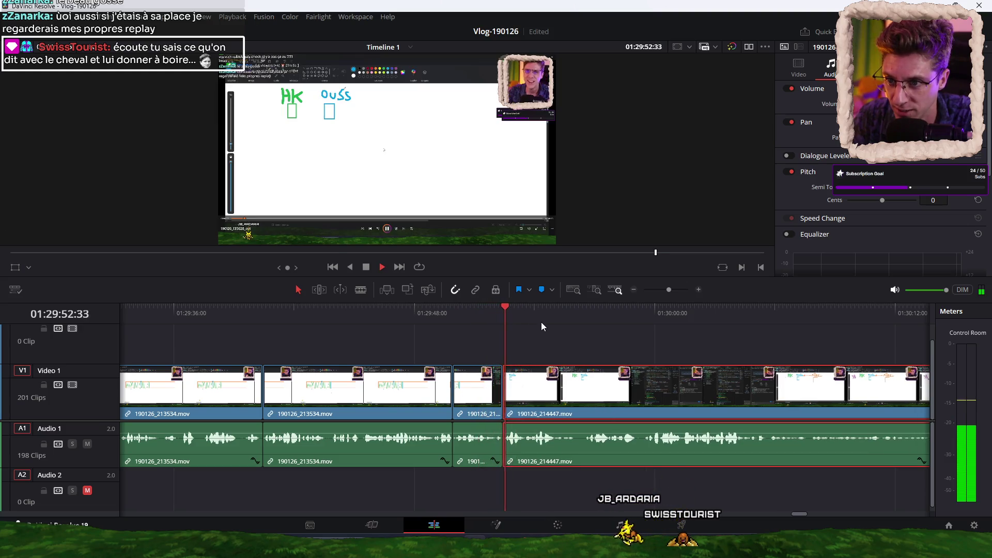
scroll(488, 332, right, 5)
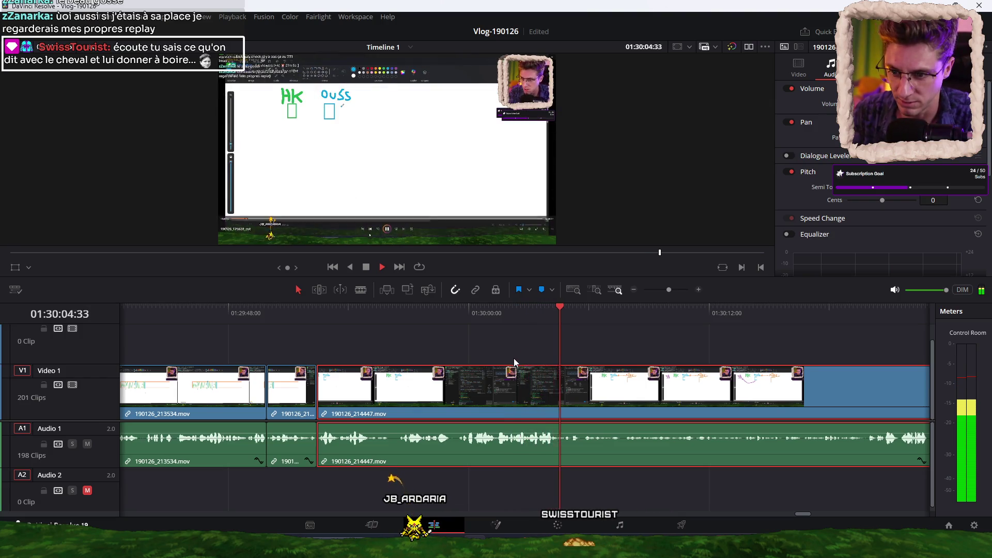
scroll(519, 344, left, 2)
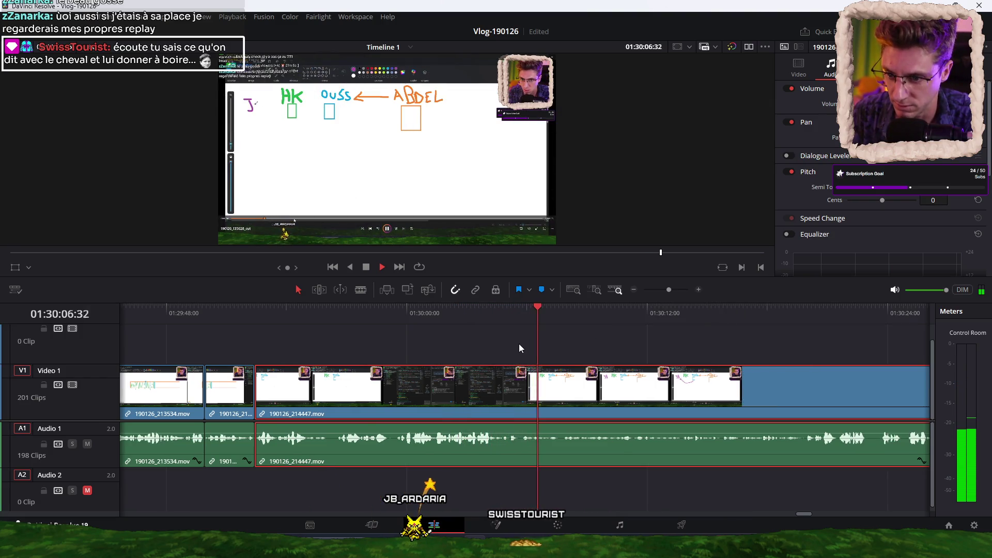
key(ctrl+b)
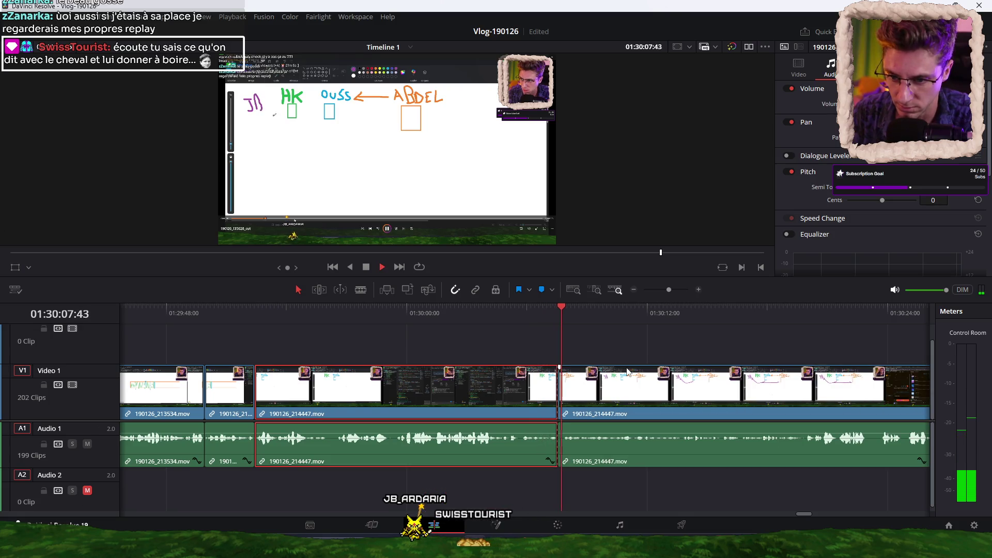
Play past the split to 01:30:39 and select the trailing piece of the clip
key(space)
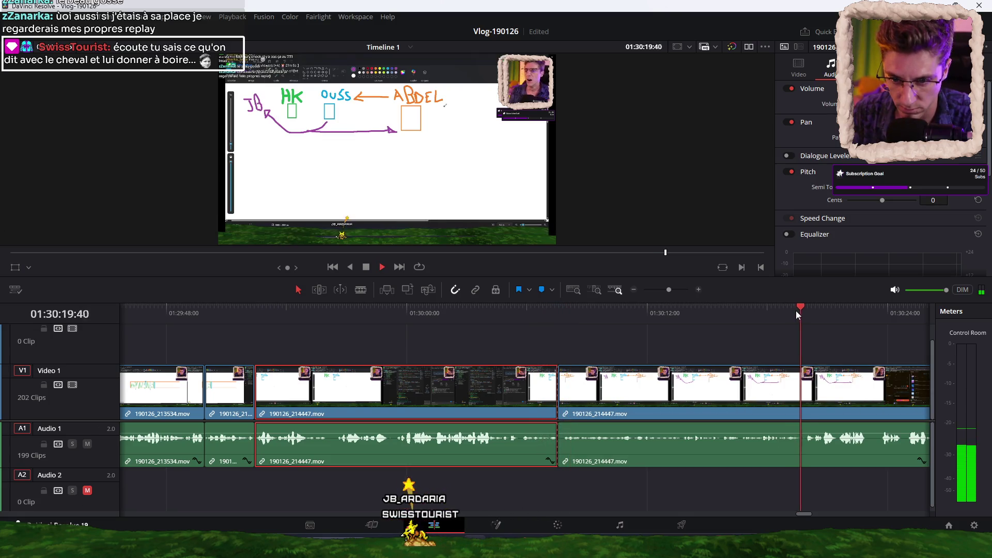
scroll(734, 330, right, 2)
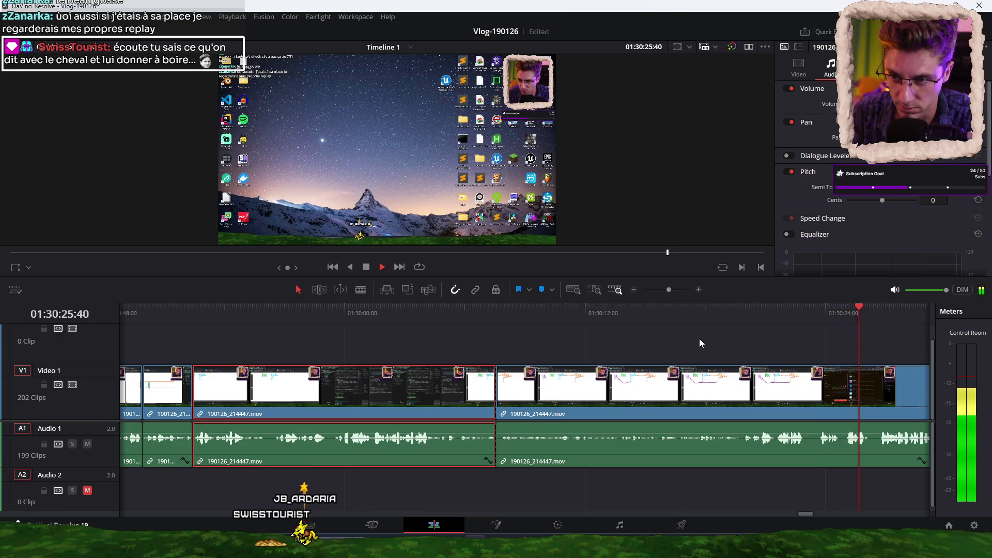
scroll(699, 339, down, 2)
scroll(696, 339, down, 2)
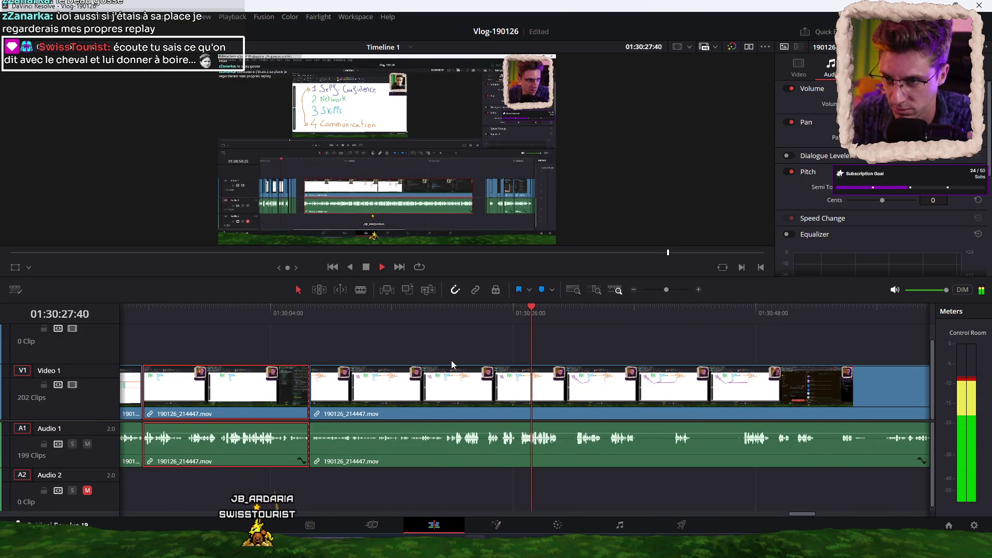
scroll(476, 345, down, 1)
scroll(458, 344, up, 1)
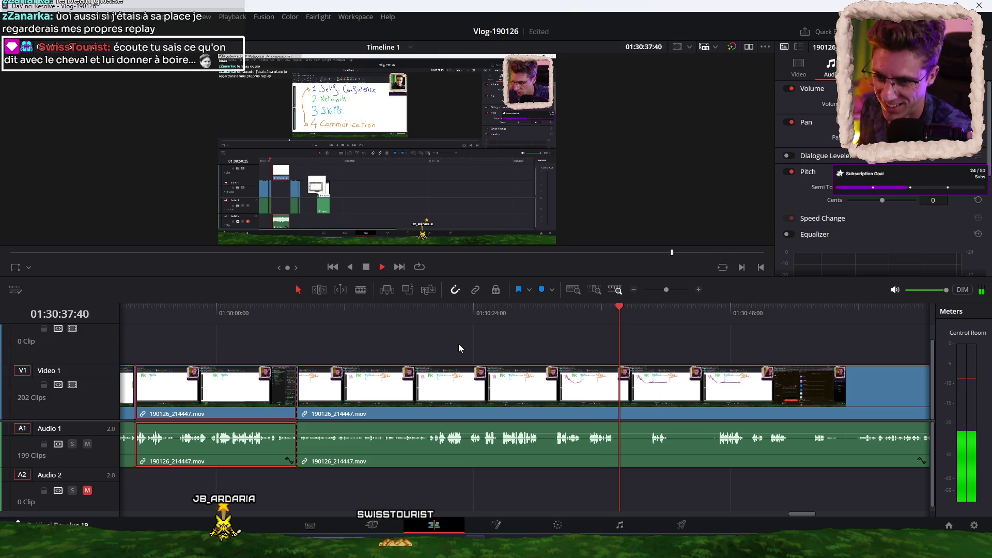
key(space)
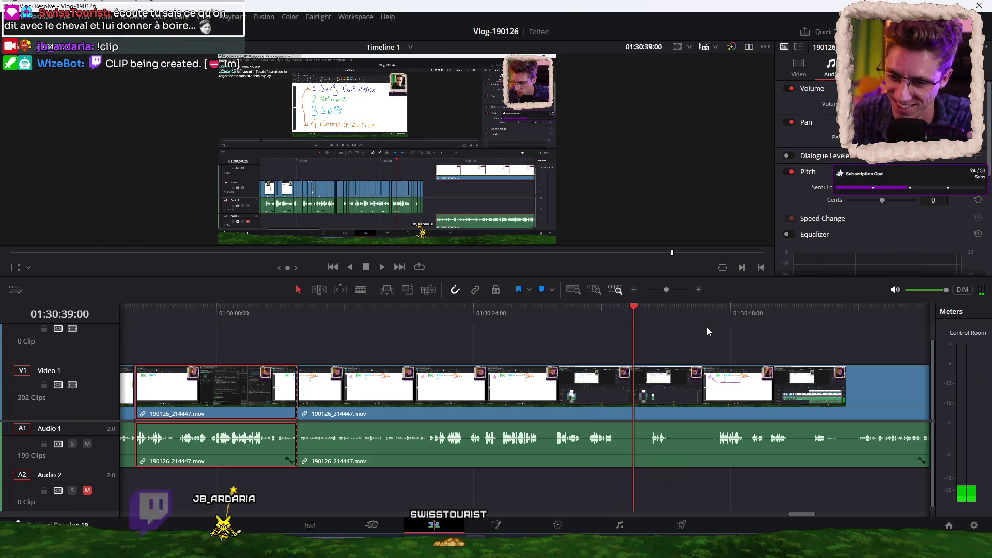
ctrl+scroll(672, 413, down, 3)
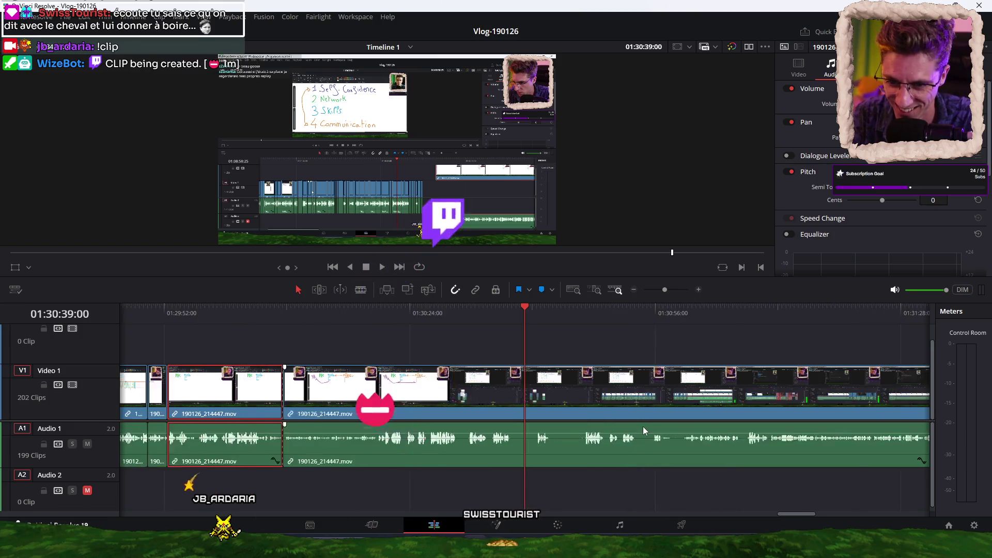
ctrl+scroll(637, 424, down, 3)
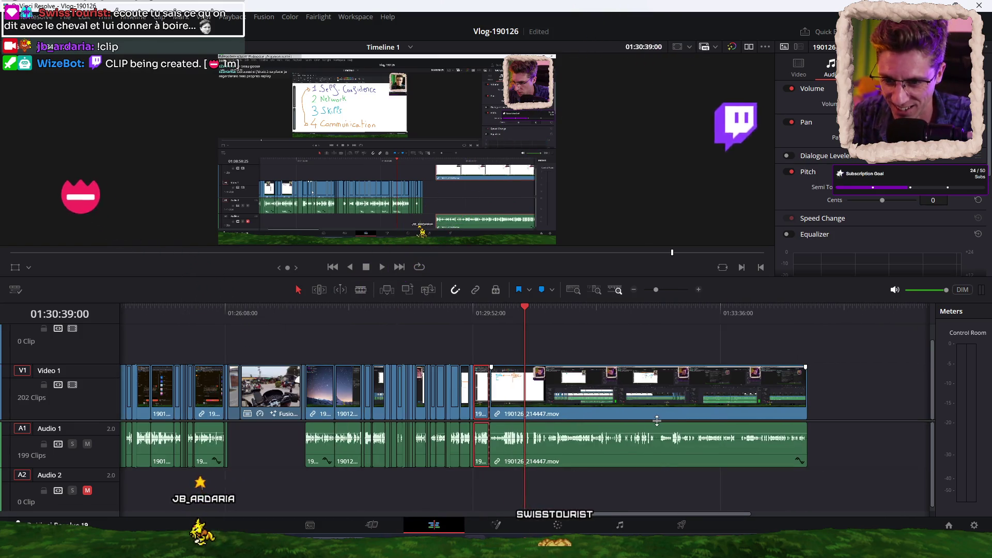
click(739, 461)
Delete the trailing piece and replay from 01:29:52 to check the new ending at 01:30:07:33
key(Delete)
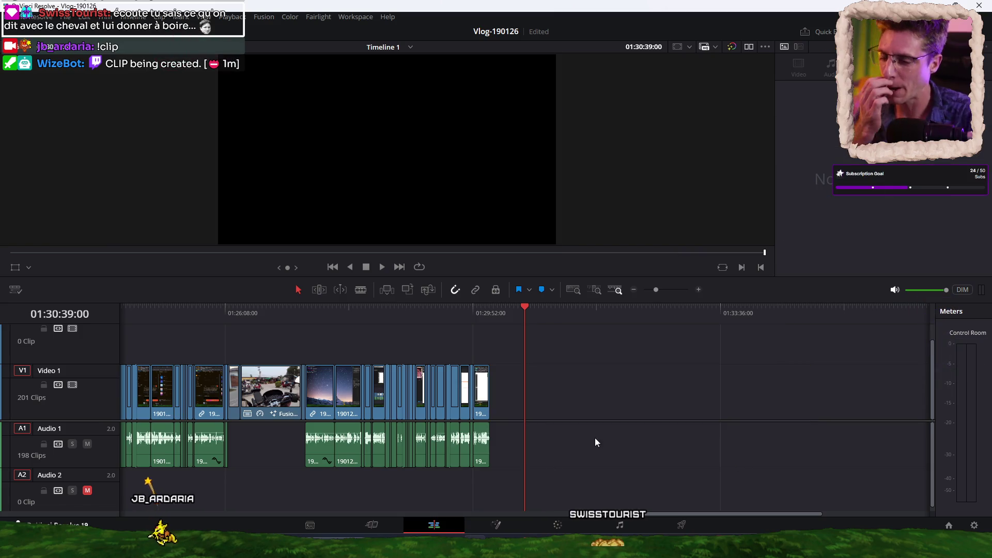
click(489, 320)
click(476, 311)
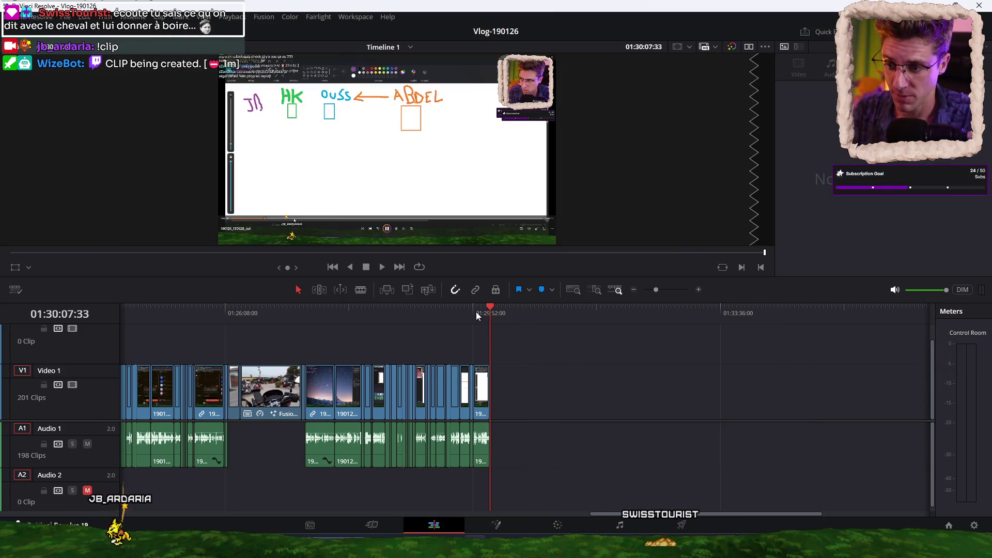
key(space)
click(485, 316)
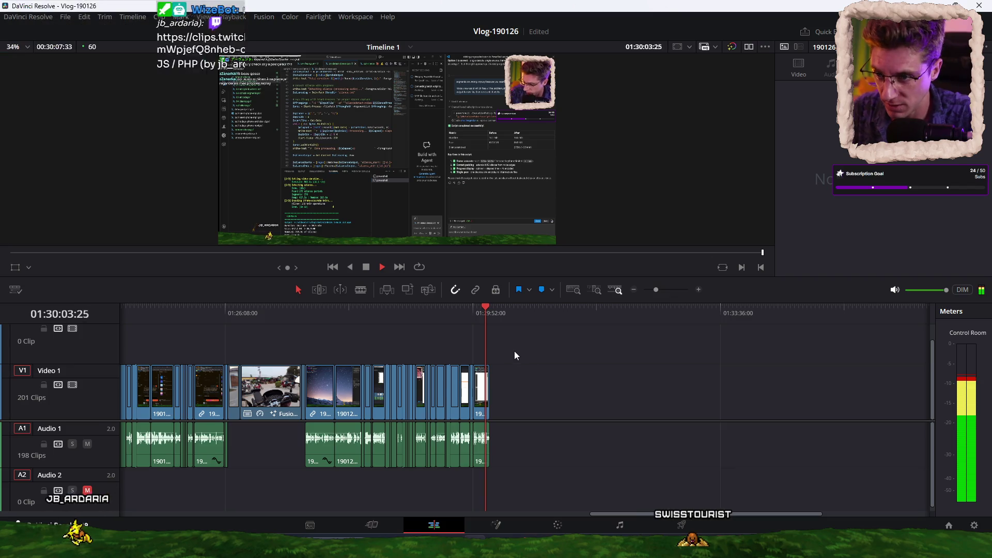
scroll(547, 383, up, 3)
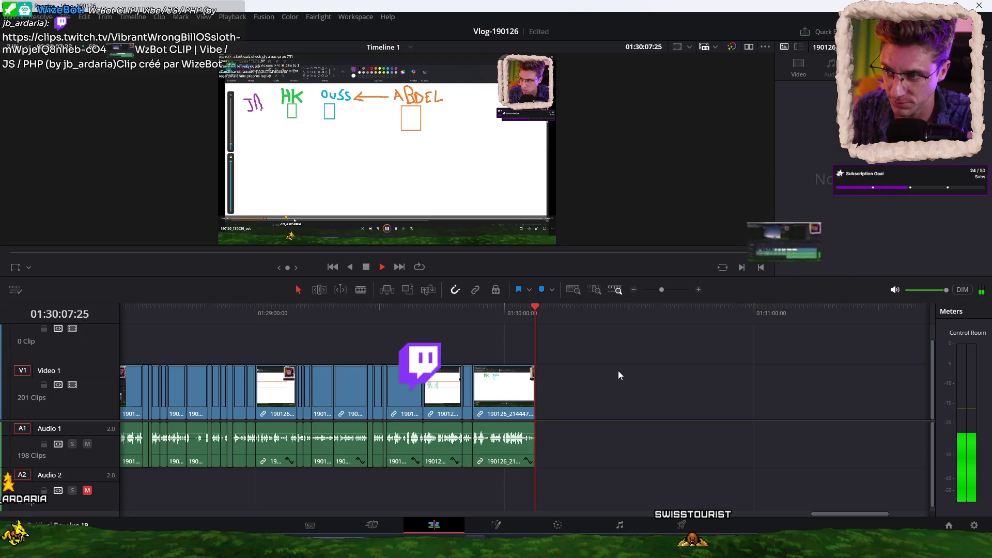
key(space)
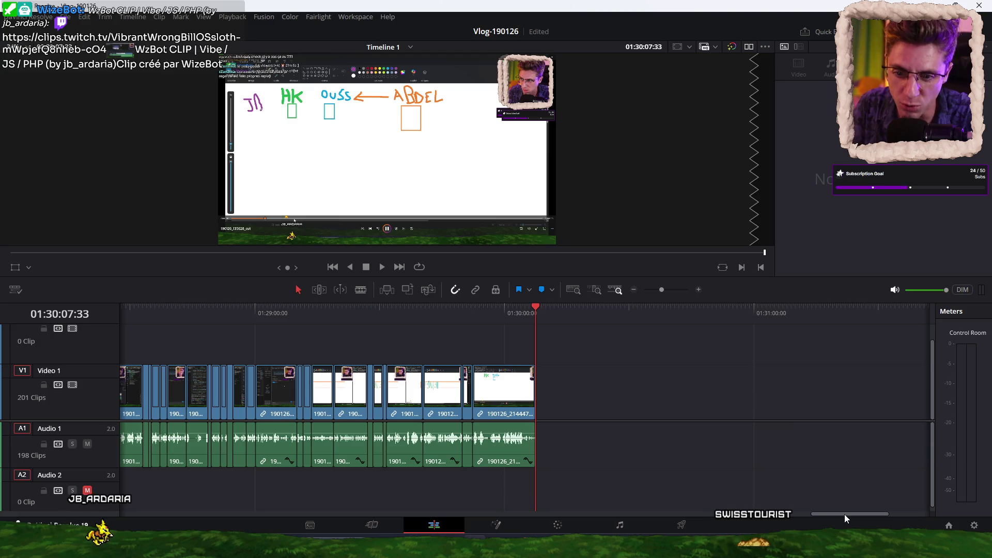
Scroll the timeline back and place the playhead at its start
drag(845, 514, 559, 508)
scroll(222, 505, down, 3)
scroll(315, 489, right, 5)
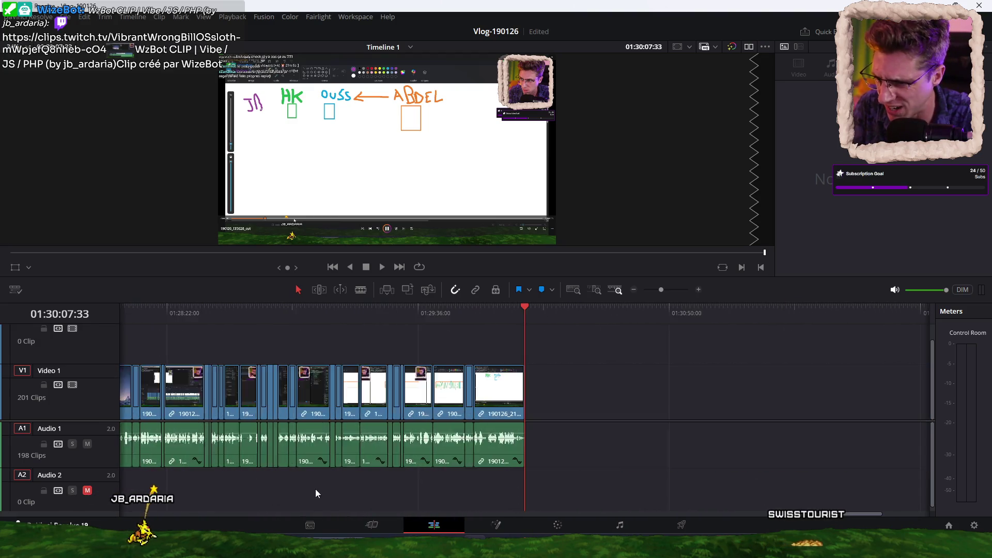
scroll(315, 488, left, 5)
scroll(315, 489, left, 5)
scroll(315, 489, left, 5)
scroll(315, 489, left, 5)
scroll(315, 484, left, 5)
scroll(315, 484, left, 5)
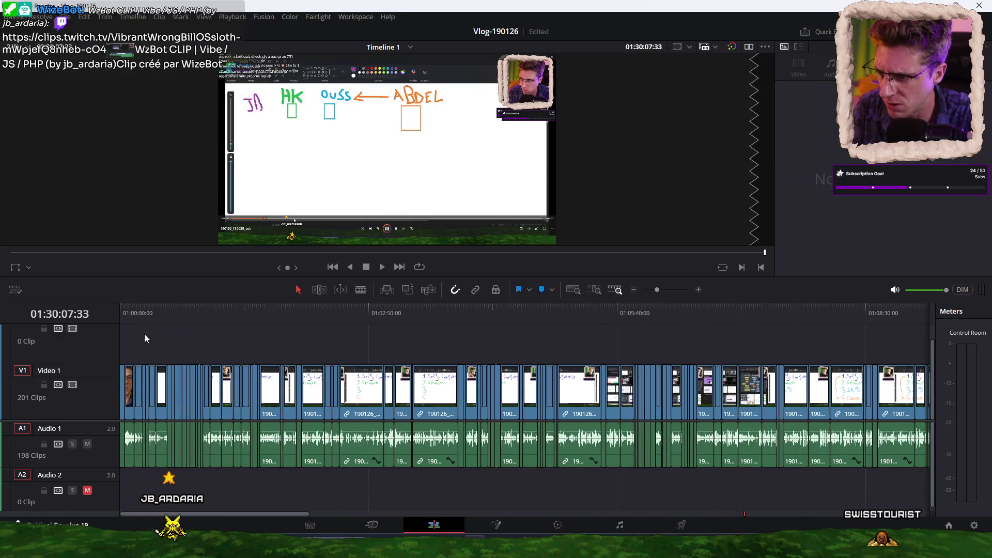
click(119, 309)
scroll(319, 343, down, 3)
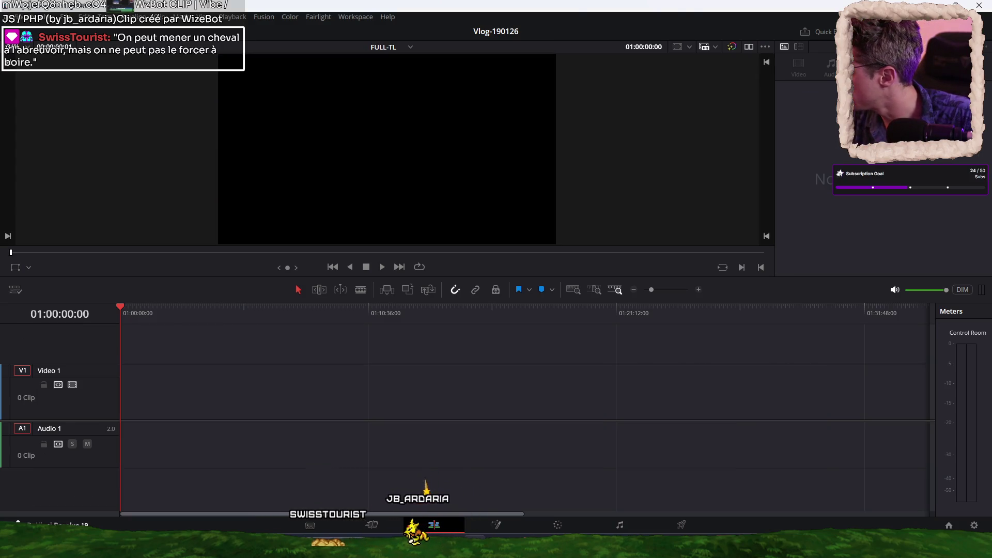
Drag Timeline 1 from the Media Pool onto Video 1 and Audio 1 of FULL-TL
drag(109, 155, 241, 414)
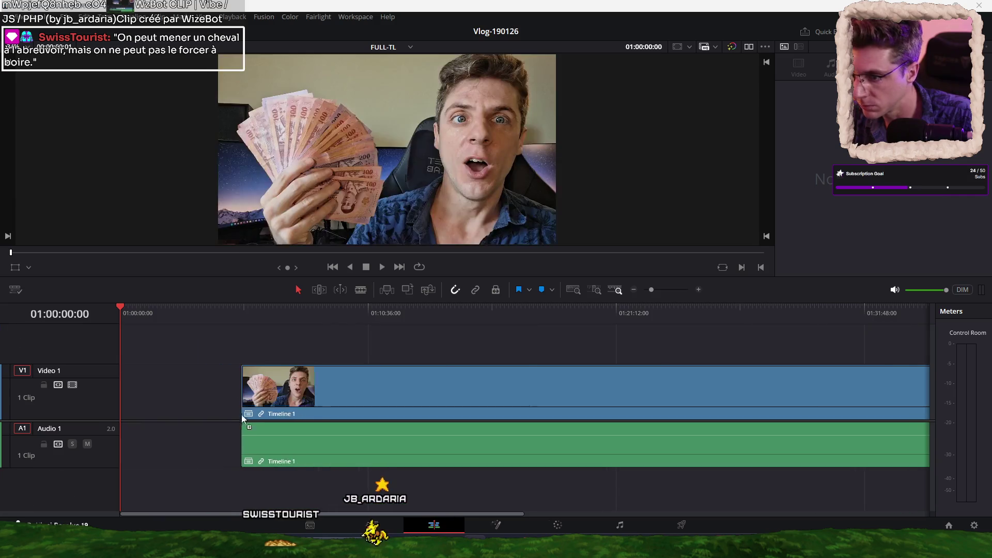
Move the Timeline 1 clip to 01:00:00:00, play it, and check its audio on the Fairlight page
drag(321, 393, 221, 397)
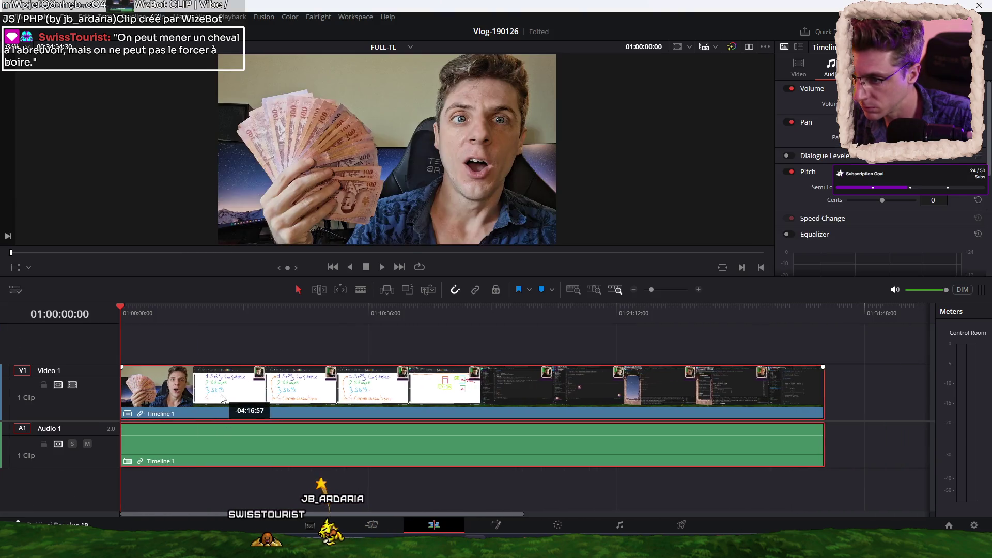
key(space)
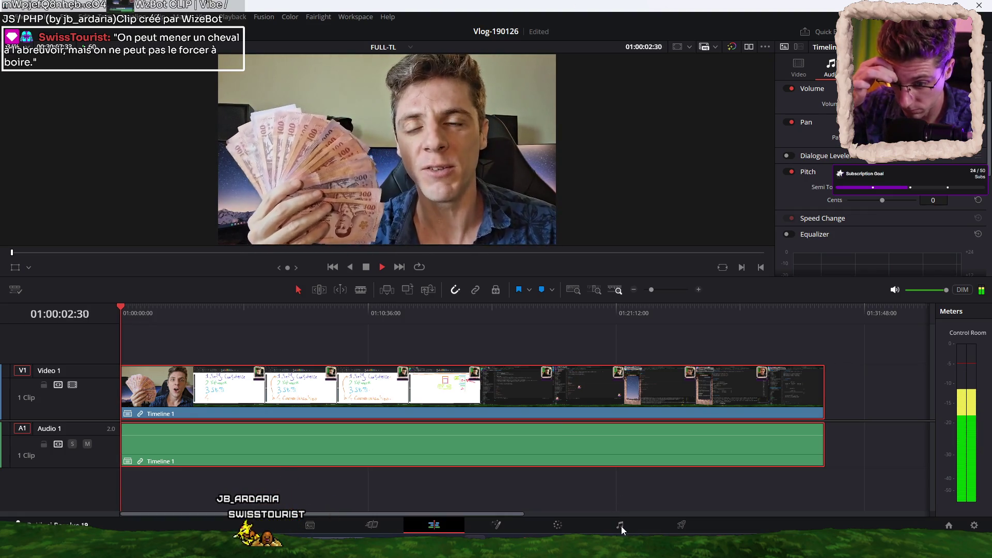
click(583, 488)
key(space)
click(625, 527)
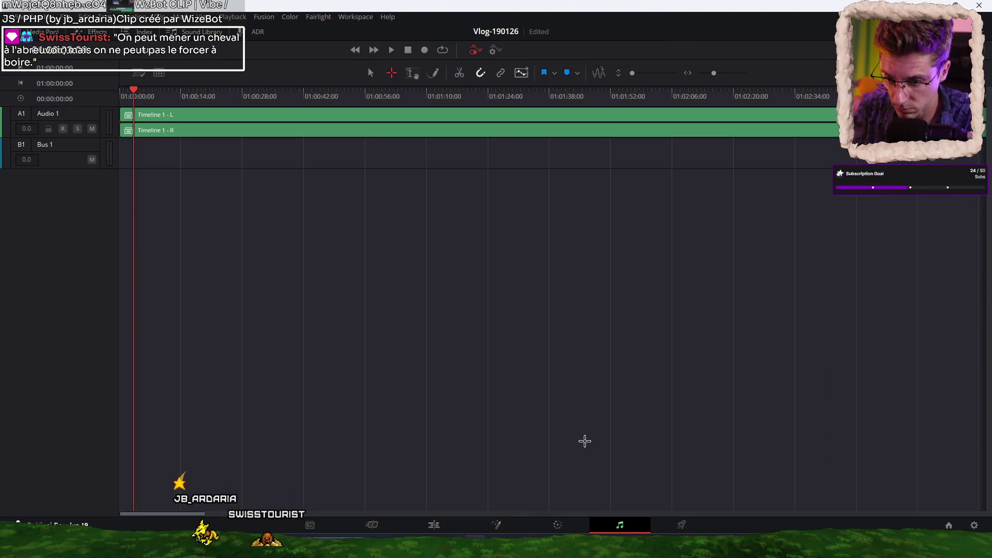
click(248, 295)
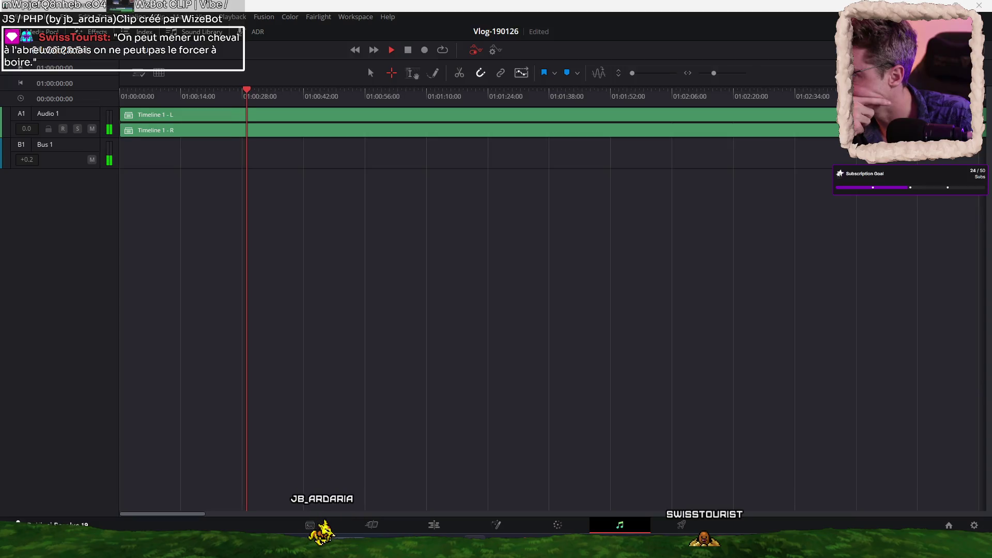
click(418, 525)
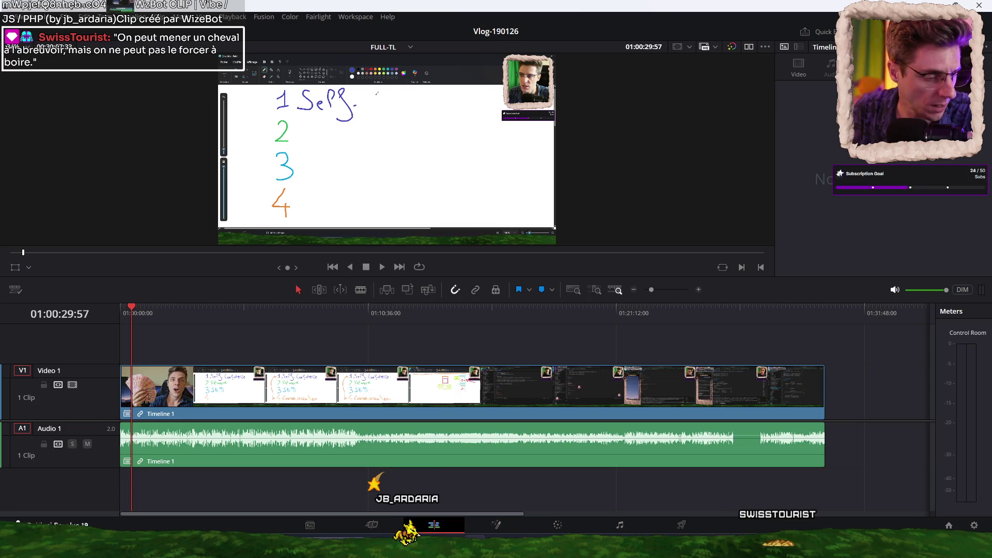
Find where the next whiteboard drawing begins near 01:10:13 and cut the Timeline 1 clip there
click(331, 316)
key(space)
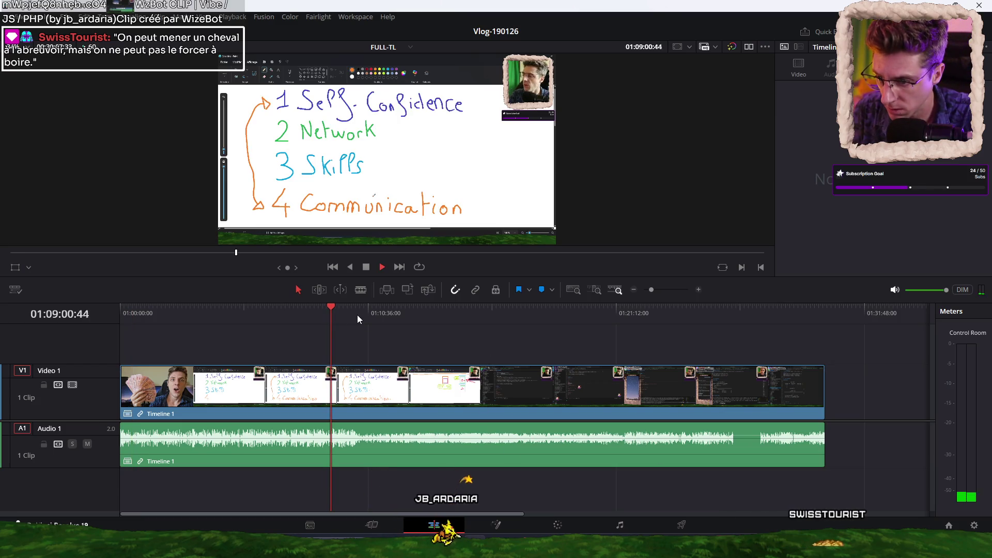
click(358, 315)
click(349, 313)
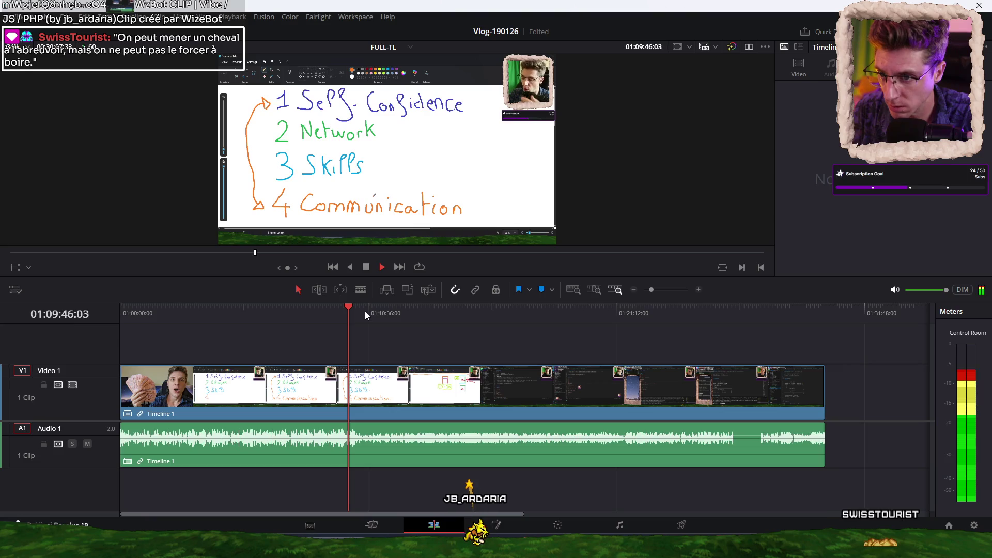
click(364, 313)
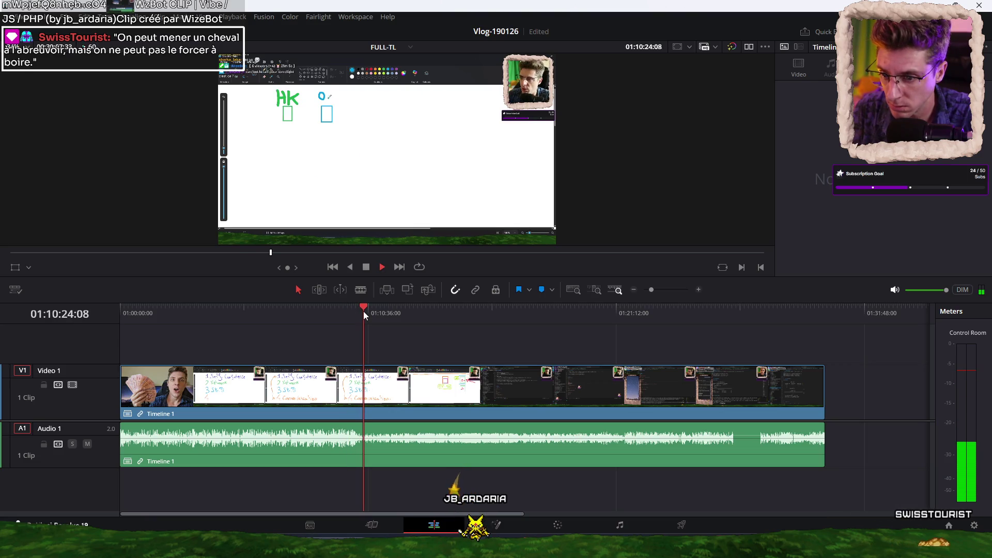
key(ctrl+equal)
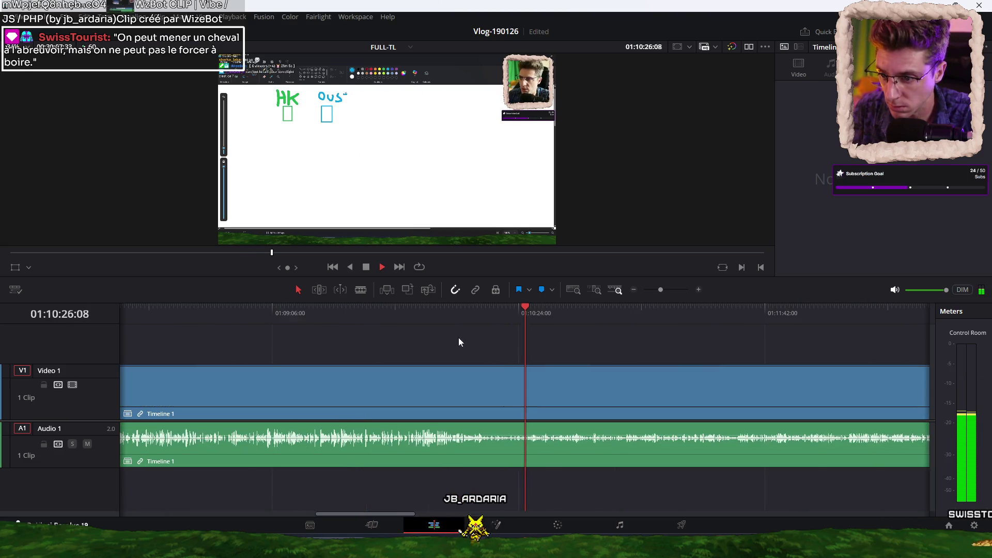
click(449, 313)
click(482, 312)
key(space)
key(ctrl+b)
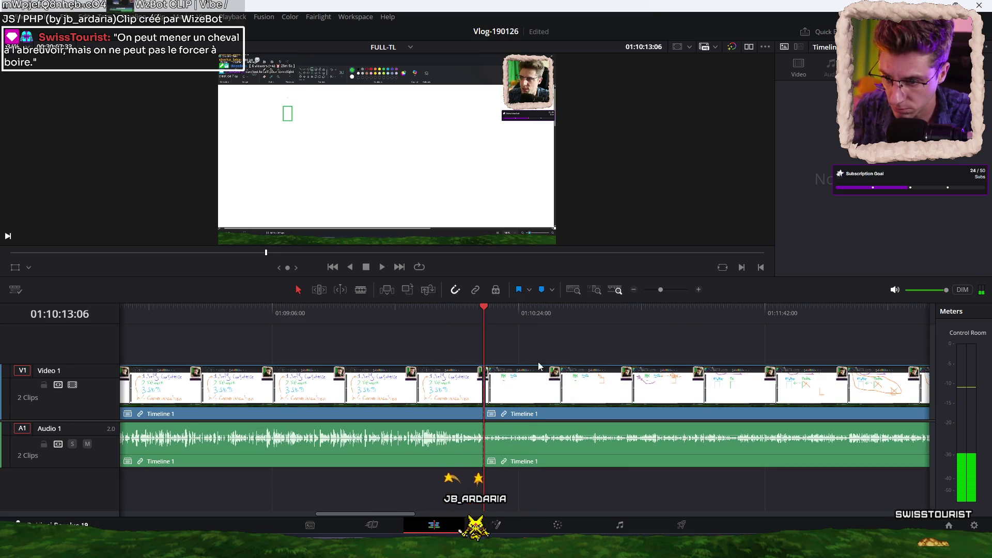
click(593, 454)
Play the second part and split Audio 1 again at the next cut point
scroll(572, 359, down, 2)
scroll(569, 359, down, 2)
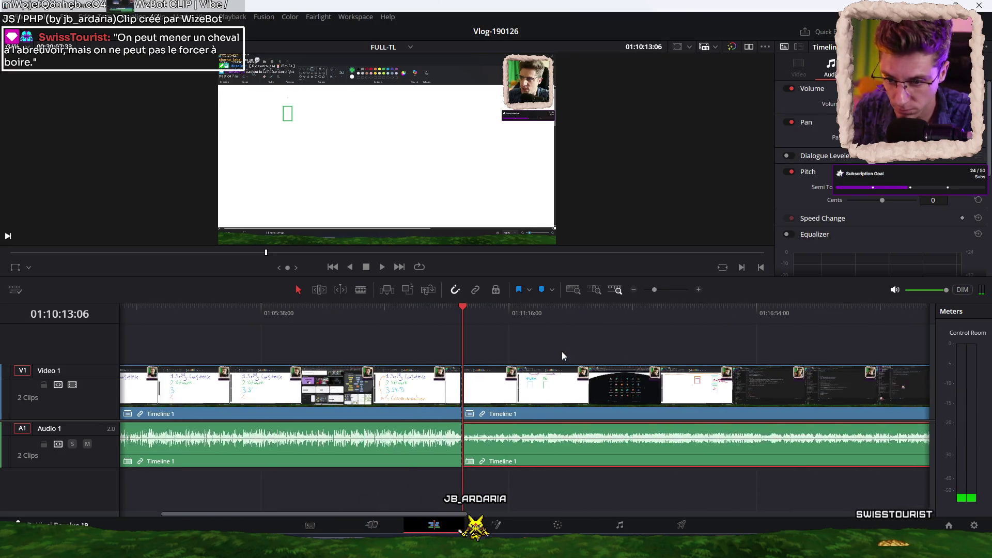
scroll(563, 351, down, 2)
key(space)
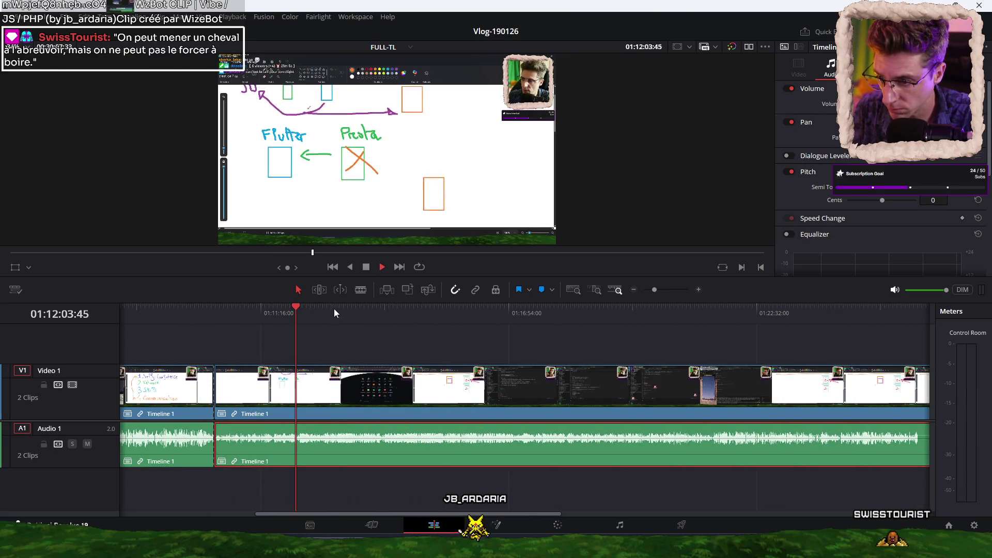
click(339, 309)
click(295, 314)
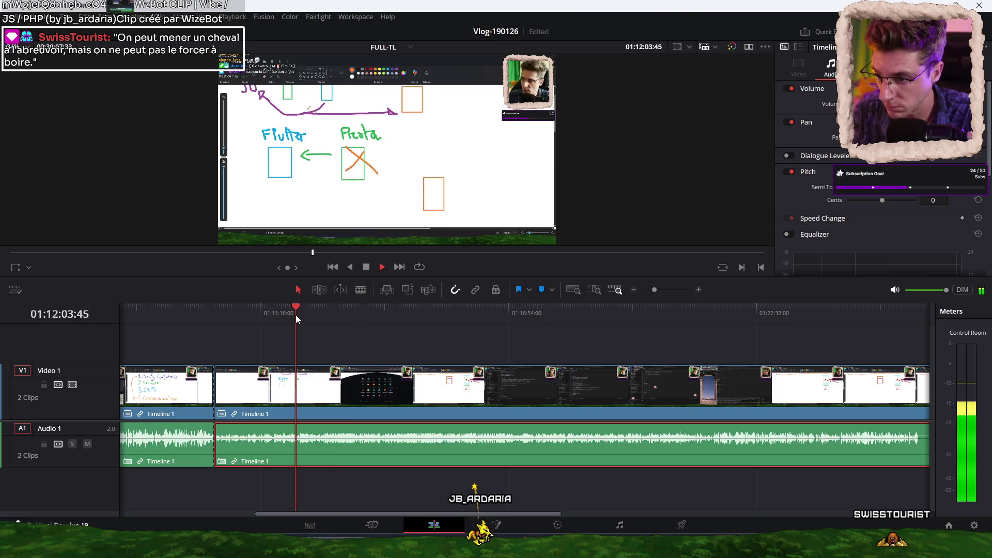
key(space)
key(ctrl+b)
Raise the volume of the short middle audio section and listen to it
click(247, 309)
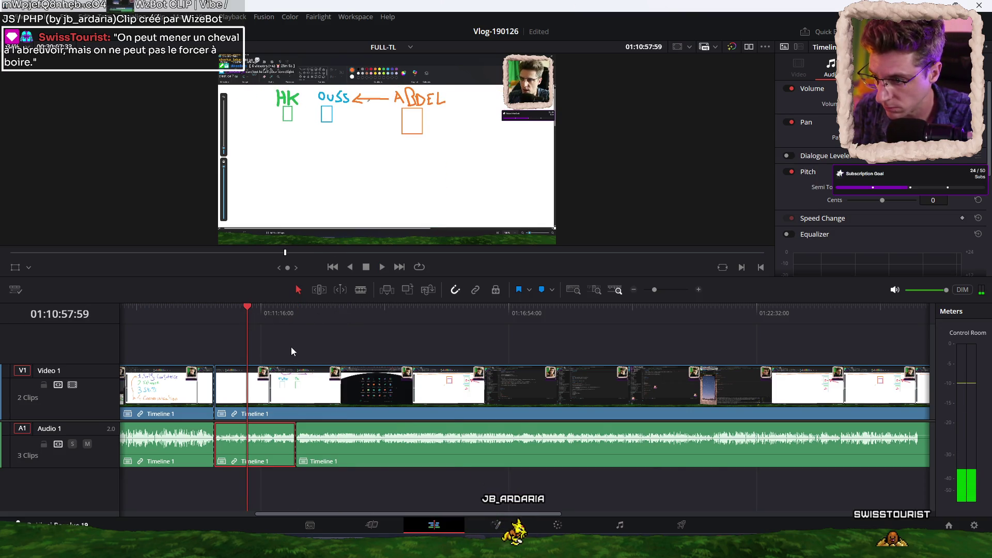
scroll(479, 346, up, 2)
drag(430, 320, 335, 321)
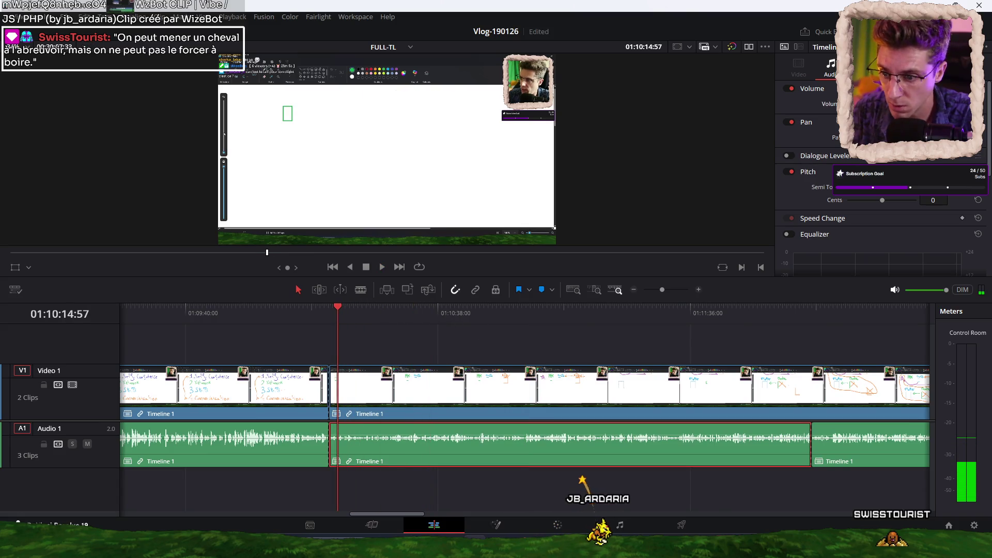
key(ctrl+alt+equal)
key(ctrl+alt+equal)
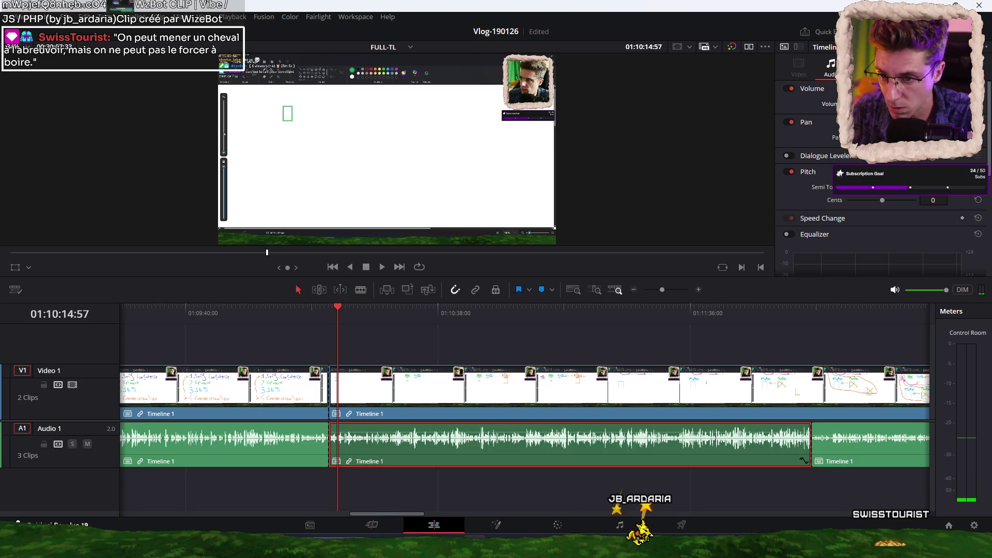
click(443, 316)
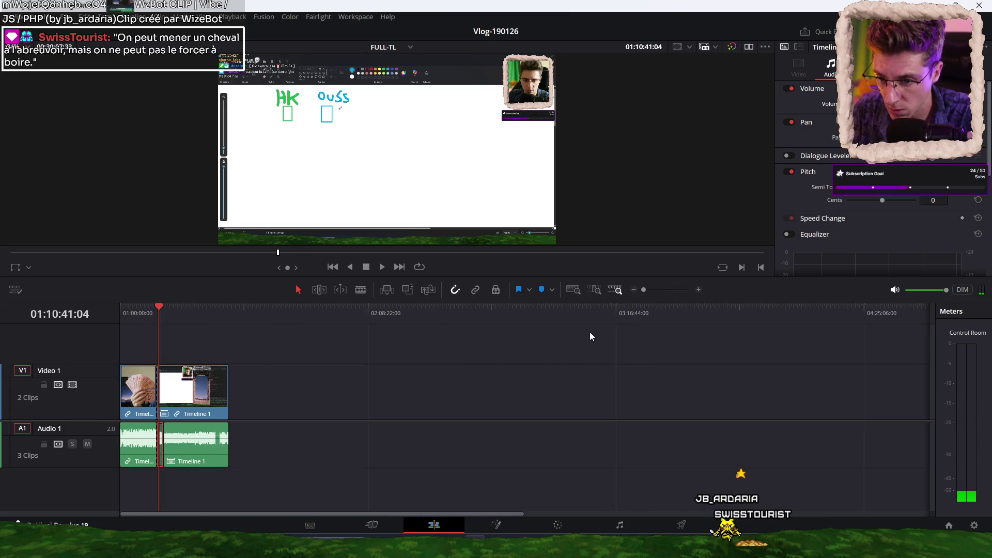
scroll(591, 332, down, 3)
click(168, 314)
key(space)
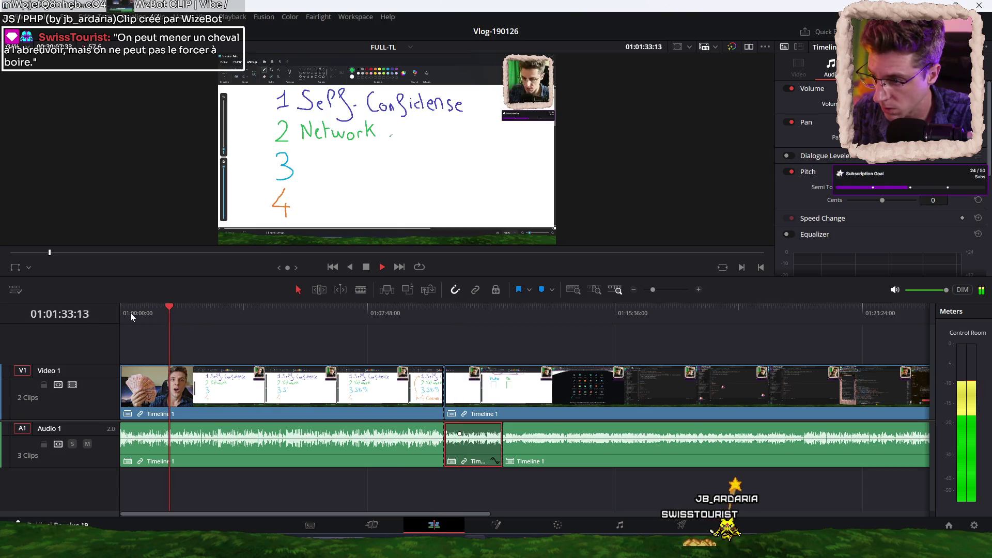
key(Home)
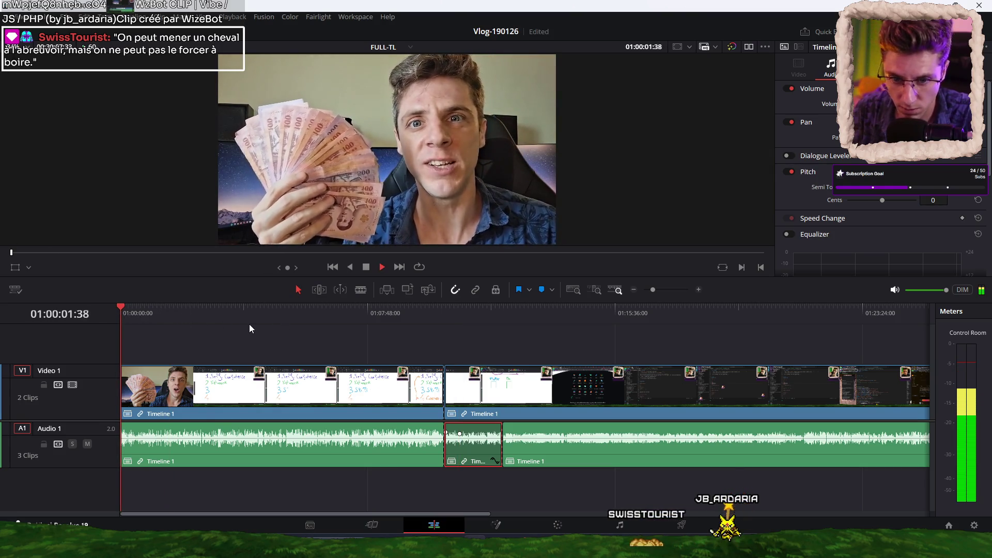
drag(133, 314, 222, 314)
key(space)
click(376, 439)
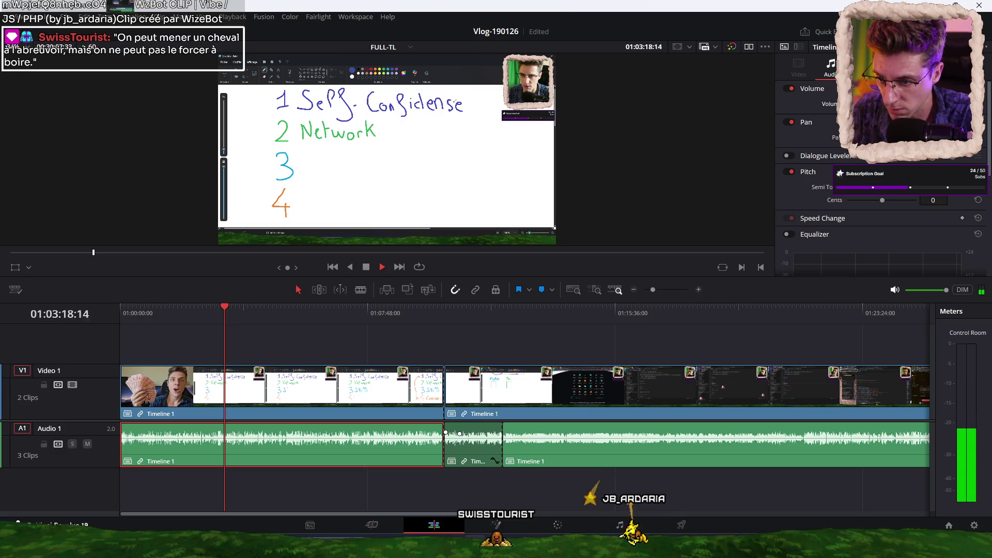
click(534, 325)
click(631, 445)
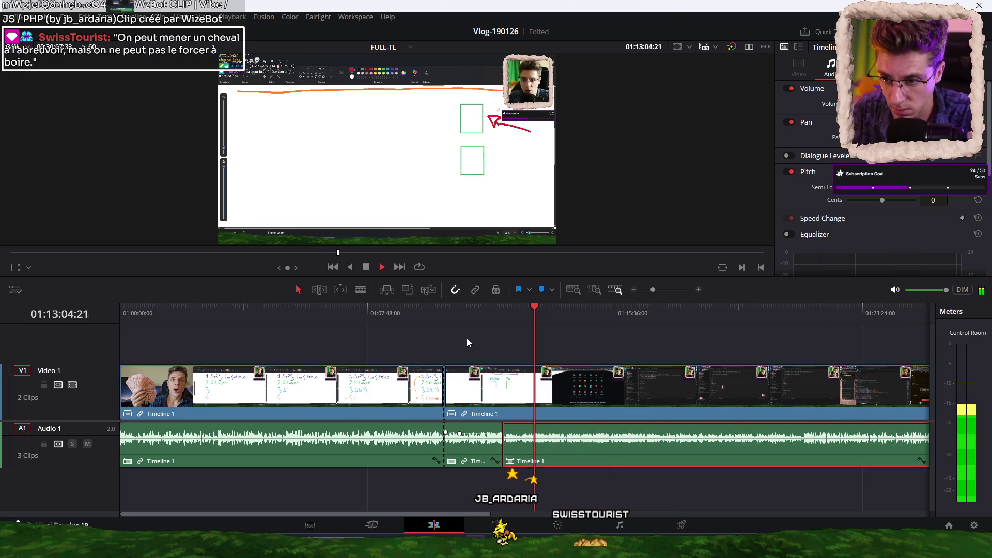
scroll(464, 339, right, 5)
drag(522, 312, 652, 306)
key(space)
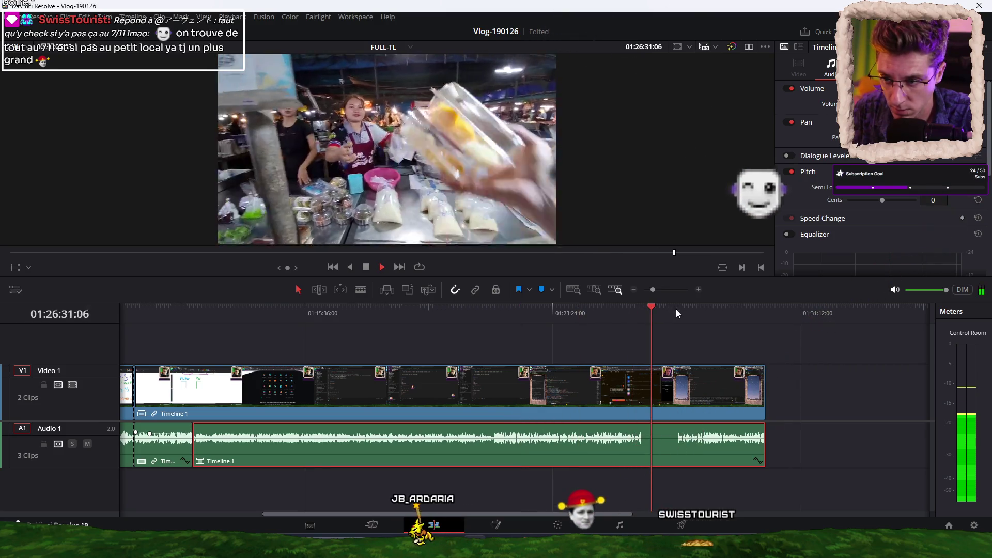
Place the five music mp3 clips onto a new Audio 2 track
click(678, 311)
click(704, 311)
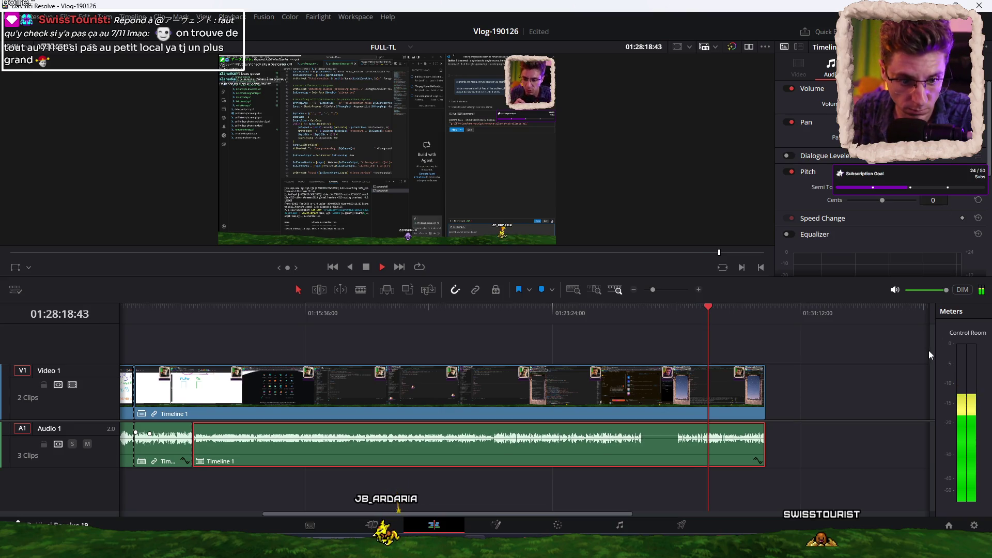
click(804, 381)
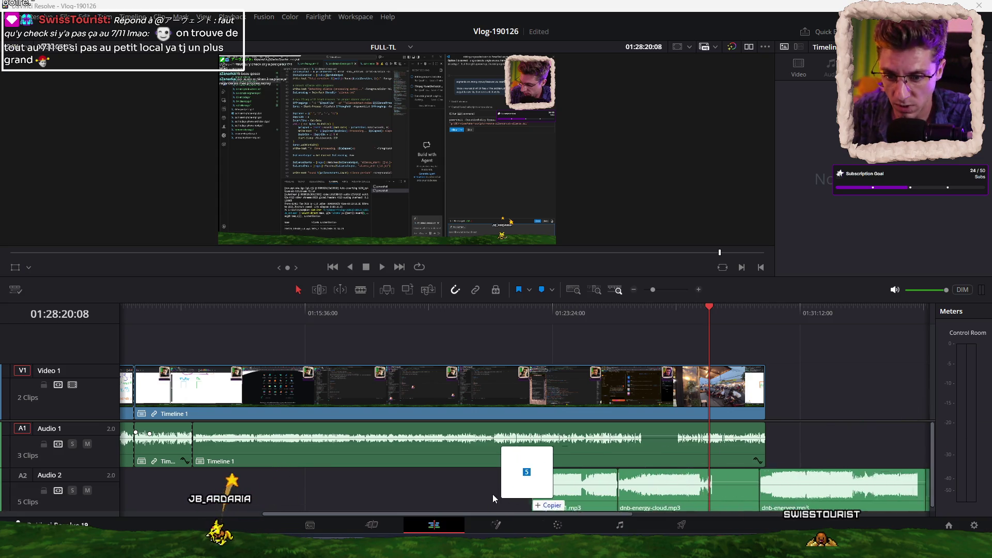
drag(820, 476, 295, 473)
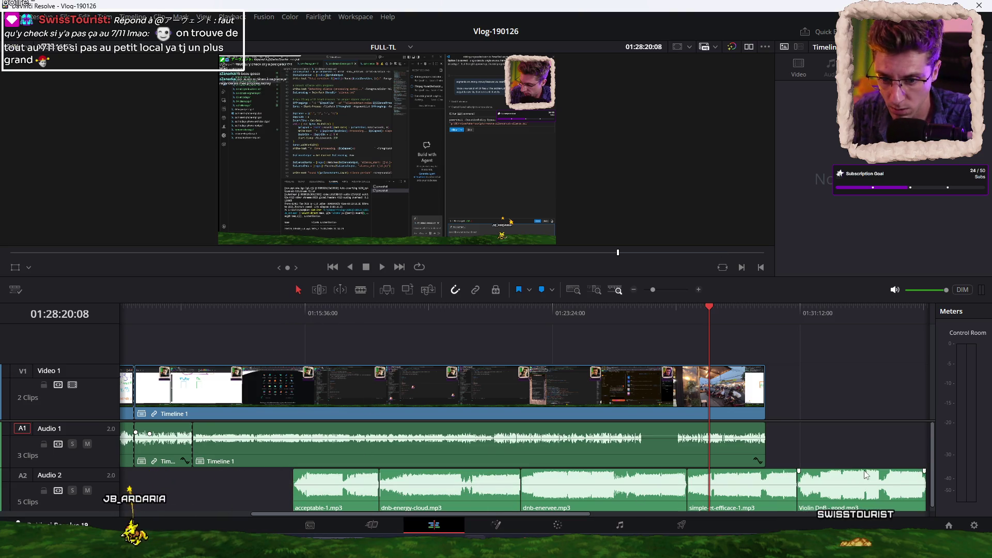
Play the end of the music, then move Violin DnB - good.mp3 to the timeline start
click(809, 324)
key(space)
click(797, 313)
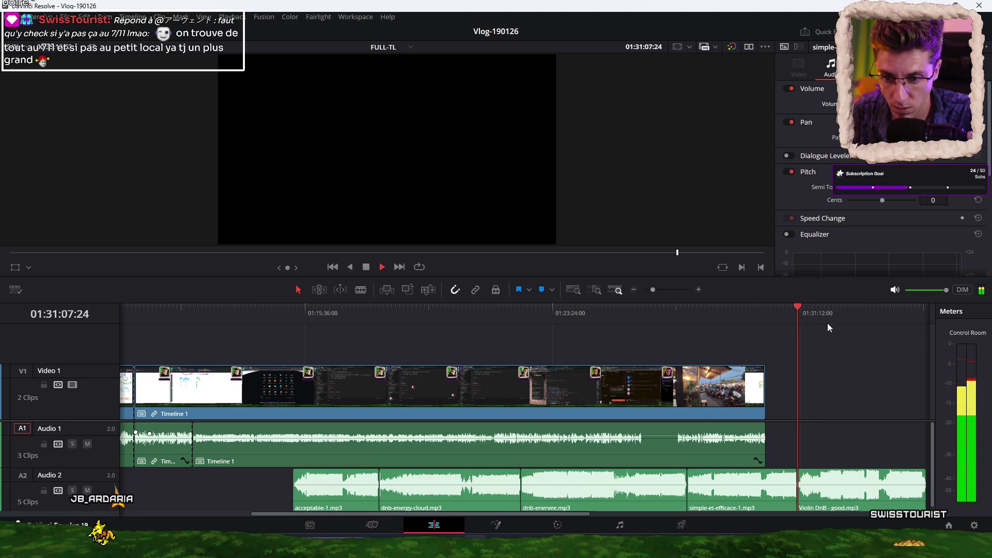
mouse_move(880, 502)
mouse_down()
mouse_move(408, 471)
mouse_move(167, 484)
mouse_up()
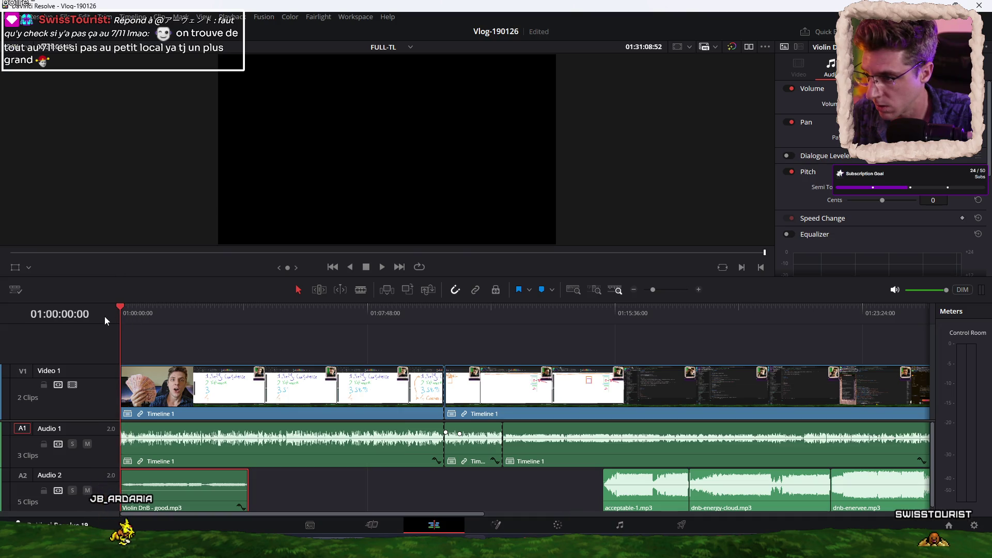
Zoom in on the timeline start, nudge Violin DnB slightly later, and replay the intro
key(space)
key(ctrl+equal)
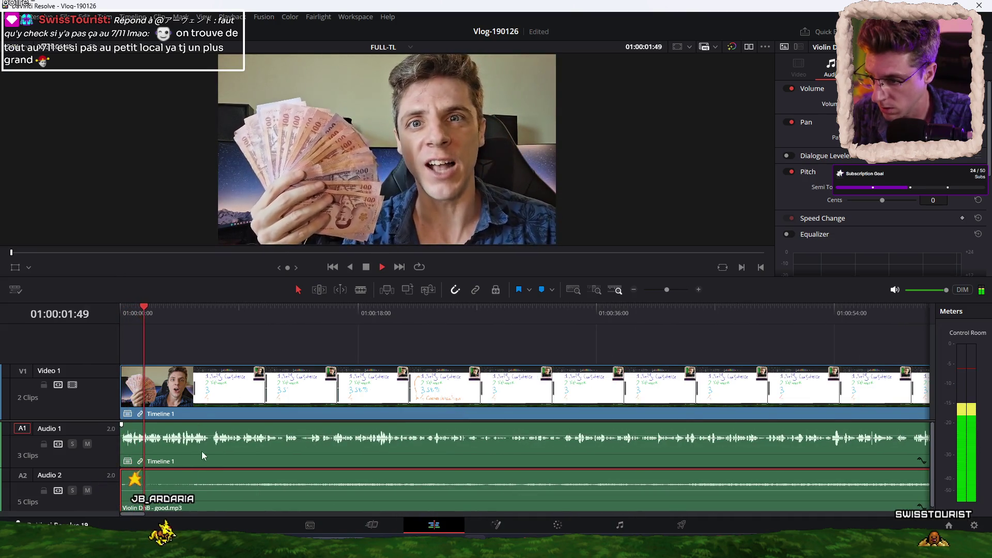
key(space)
mouse_move(137, 483)
mouse_down()
mouse_move(204, 483)
mouse_move(145, 499)
mouse_up()
key(Home)
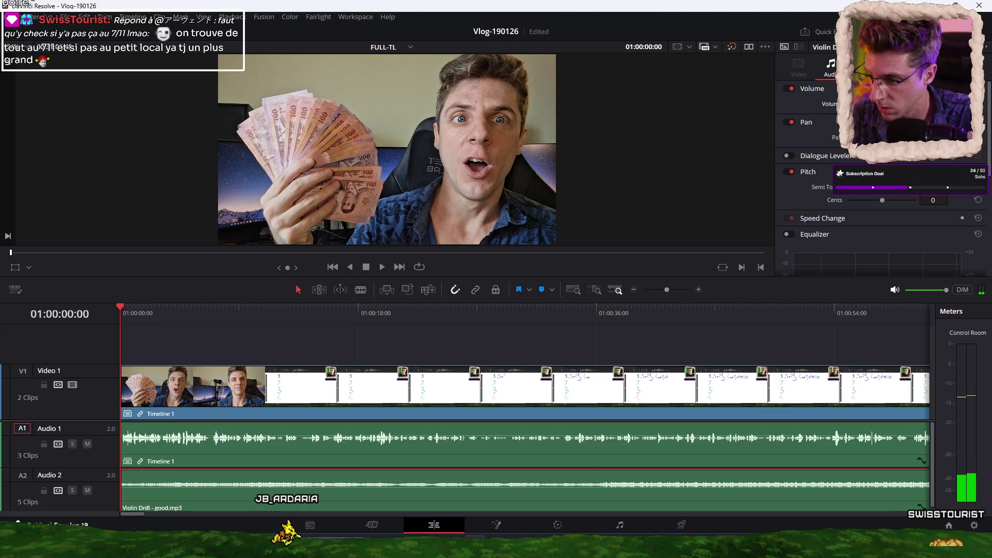
key(space)
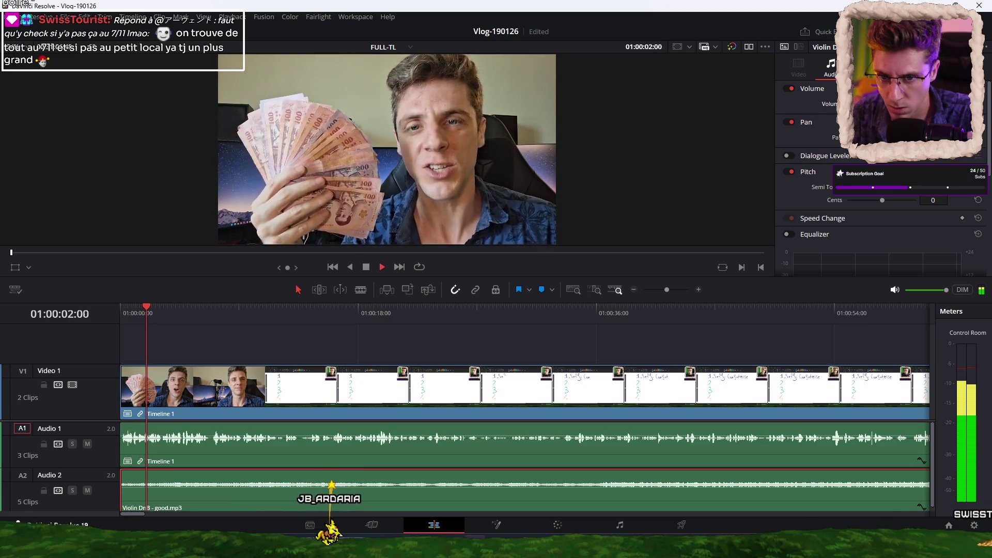
key(Home)
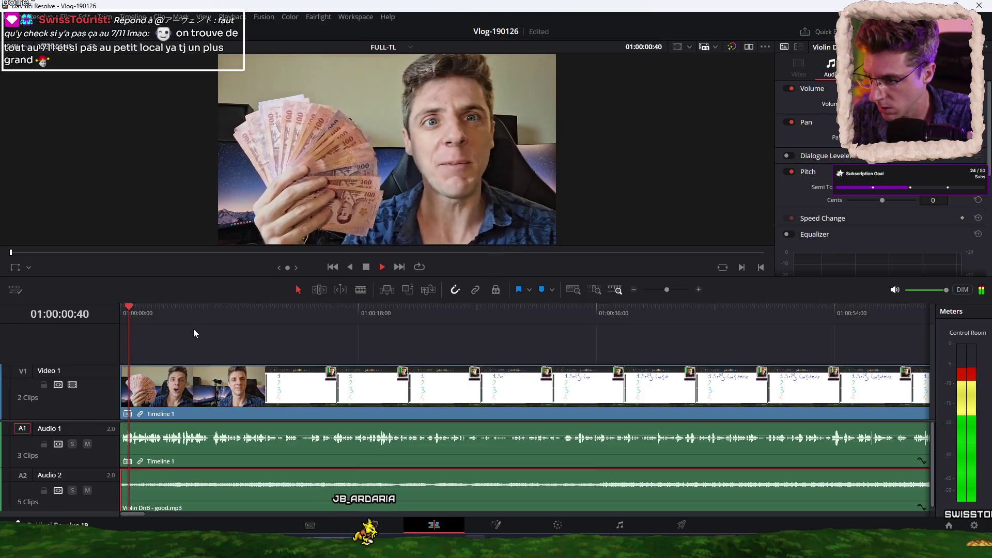
key(space)
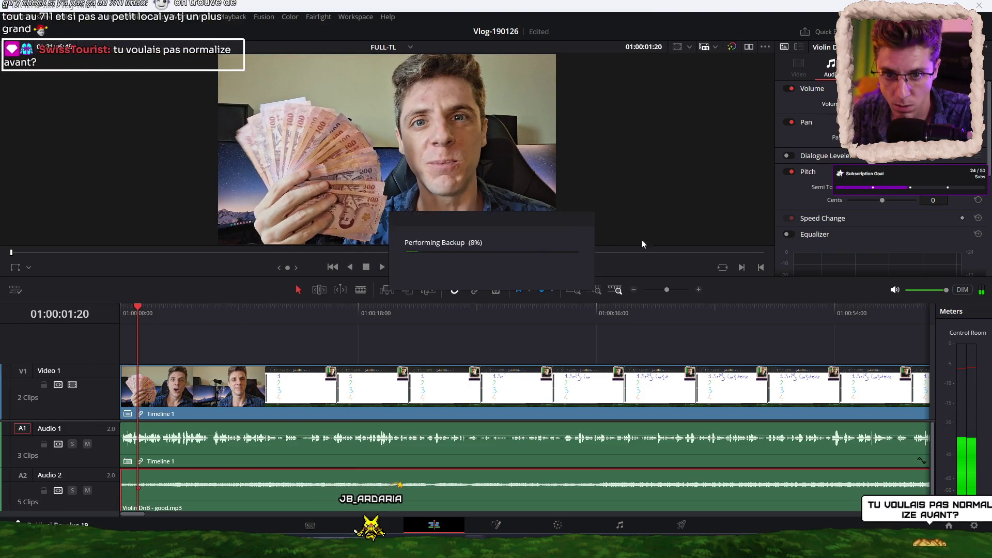
Locate the point about 3 seconds in where the intro music should dip
click(172, 315)
click(222, 314)
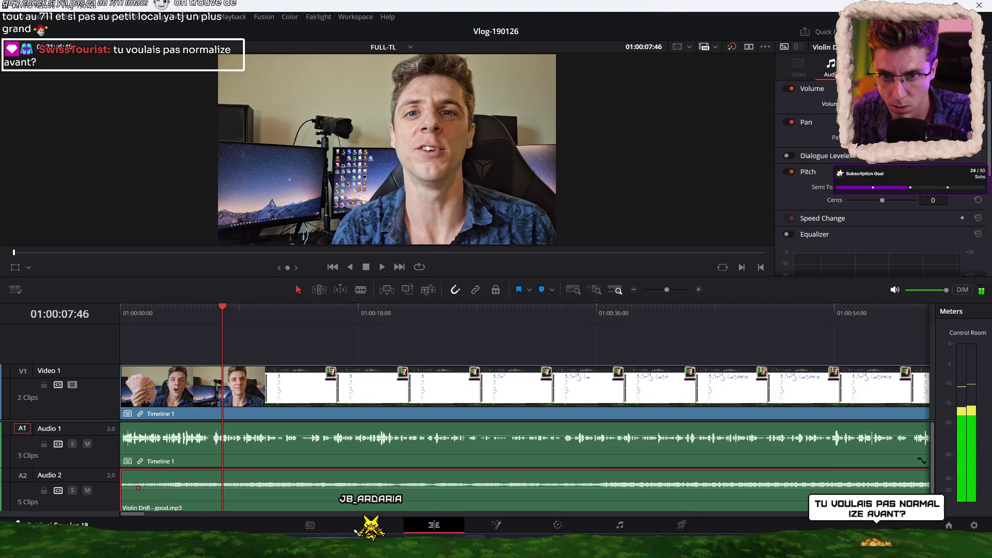
click(144, 312)
key(Home)
key(space)
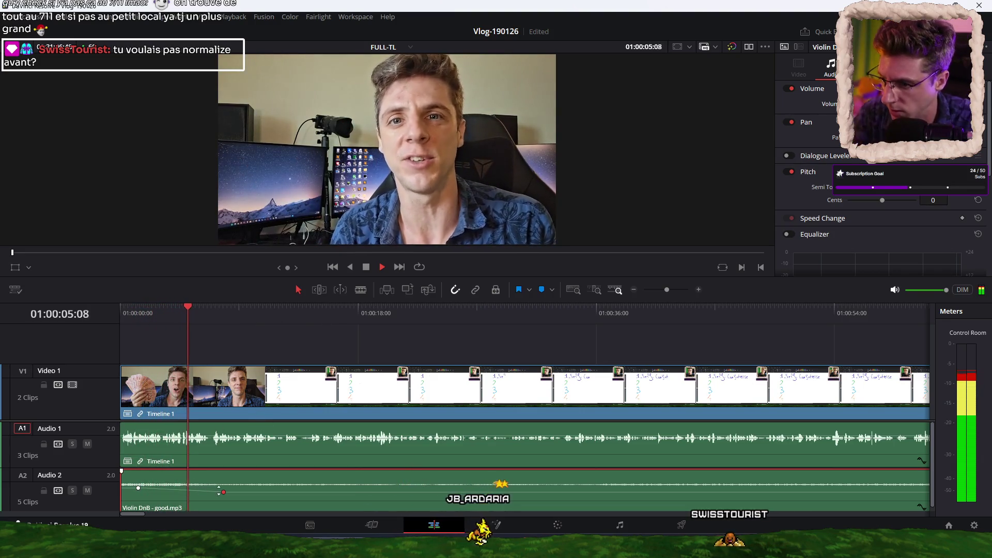
key(space)
drag(179, 311, 165, 311)
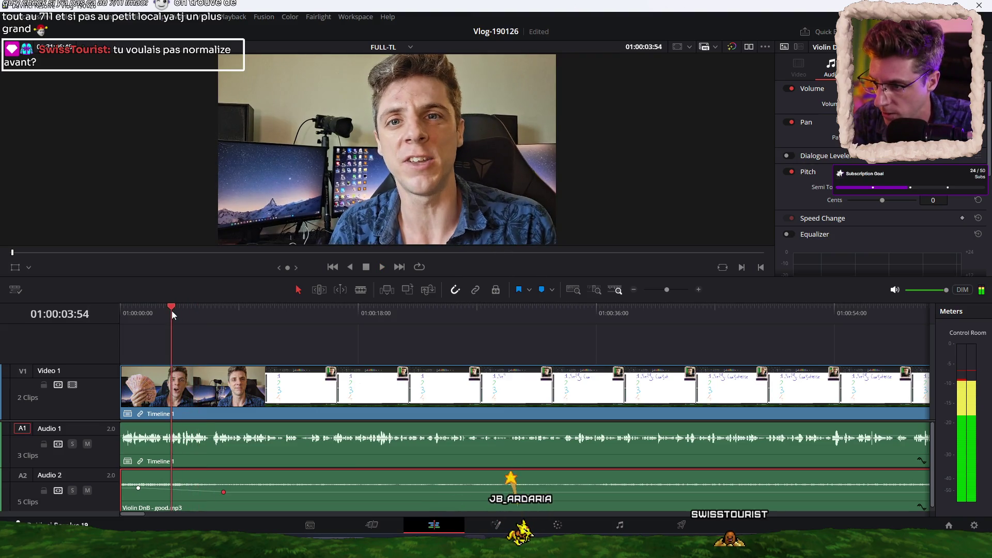
key(space)
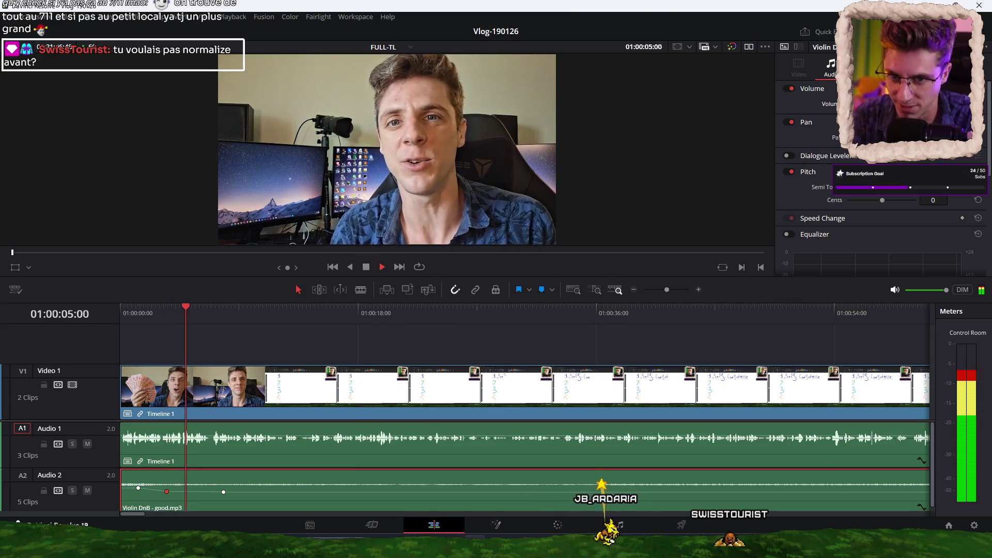
Play on to check the keyframed music level under the vlog, then clear the selection
scroll(403, 405, down, 2)
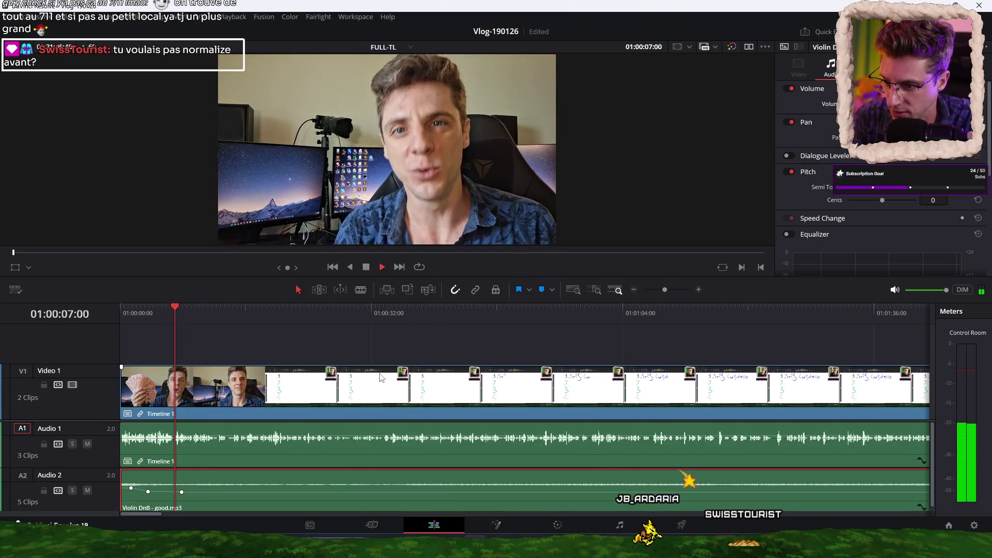
scroll(366, 336, down, 1)
scroll(364, 336, down, 1)
scroll(363, 334, down, 1)
scroll(362, 332, up, 3)
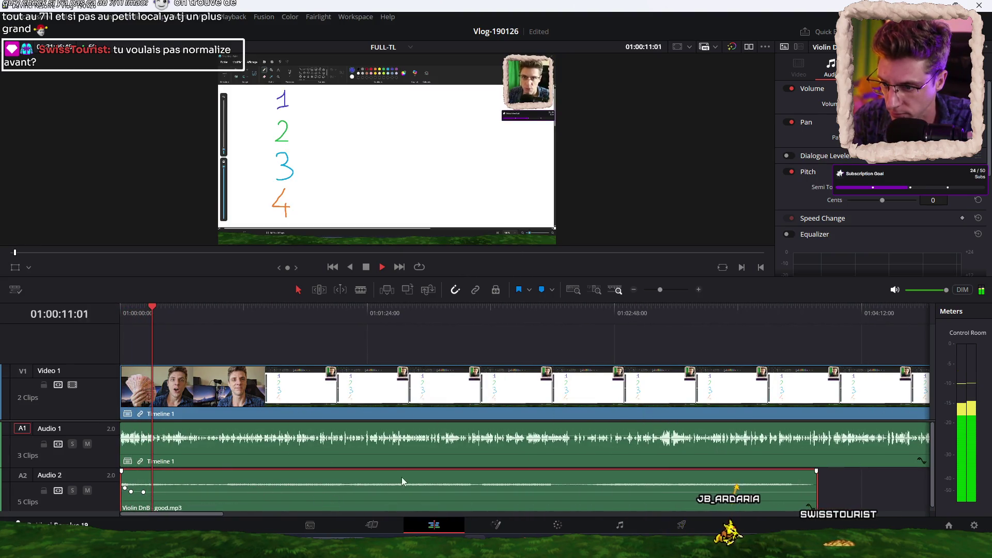
key(space)
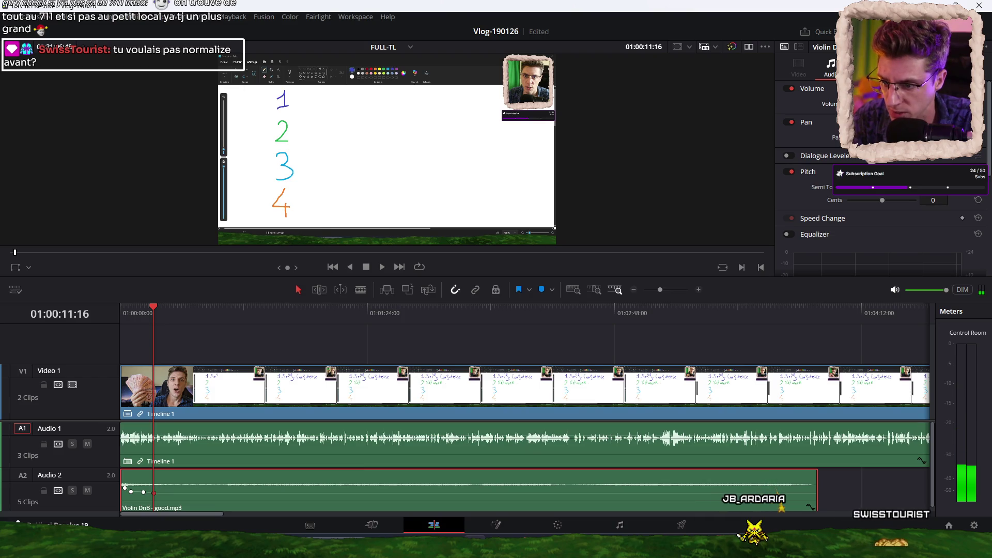
key(space)
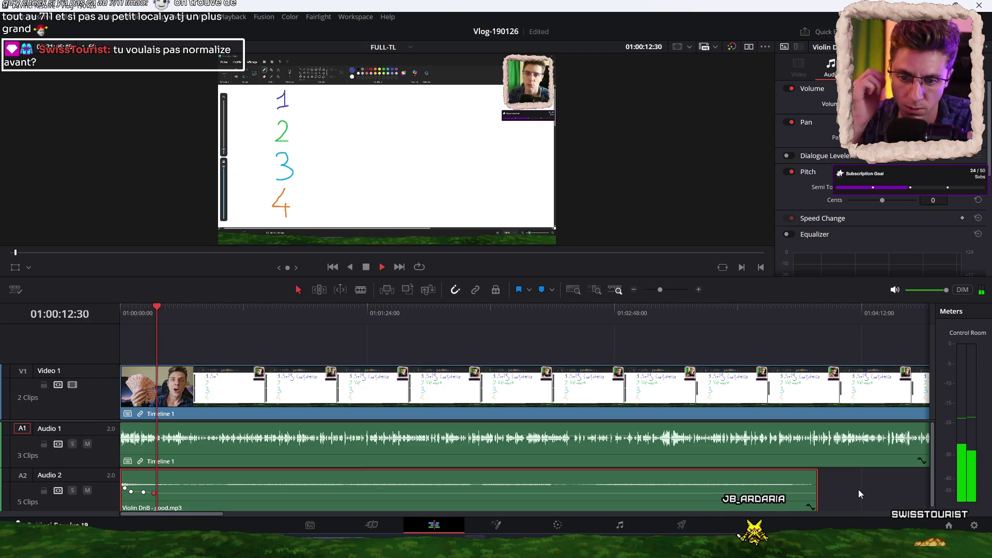
click(829, 478)
scroll(482, 343, down, 1)
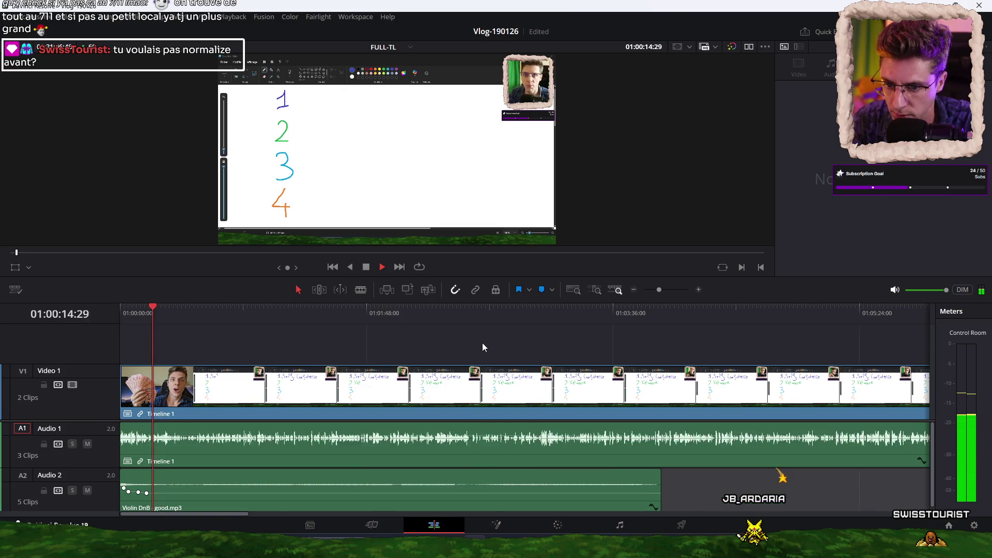
Select the four other music clips on Audio 2 and slide them left against Violin DnB - good.mp3
scroll(481, 342, down, 1)
scroll(480, 341, down, 3)
scroll(479, 340, up, 3)
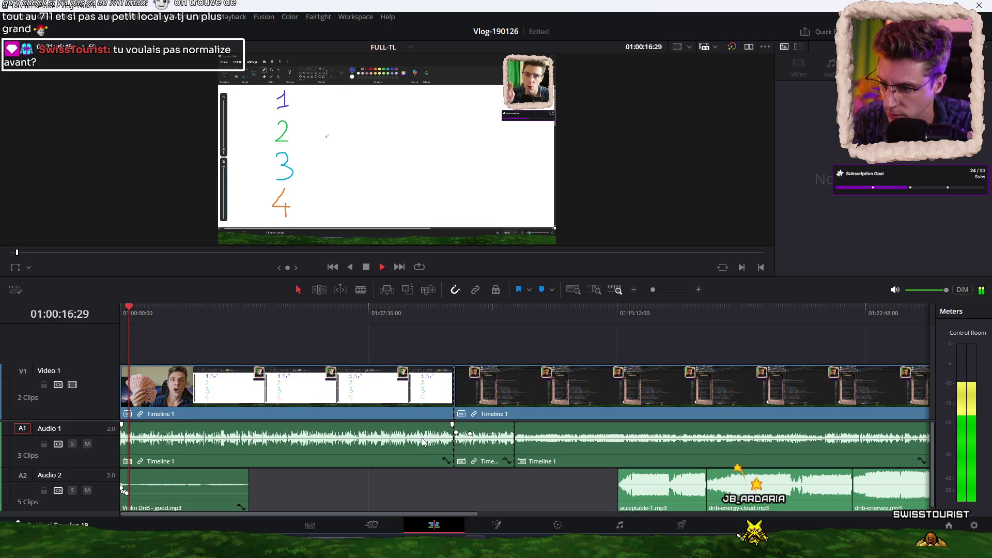
click(205, 502)
key(space)
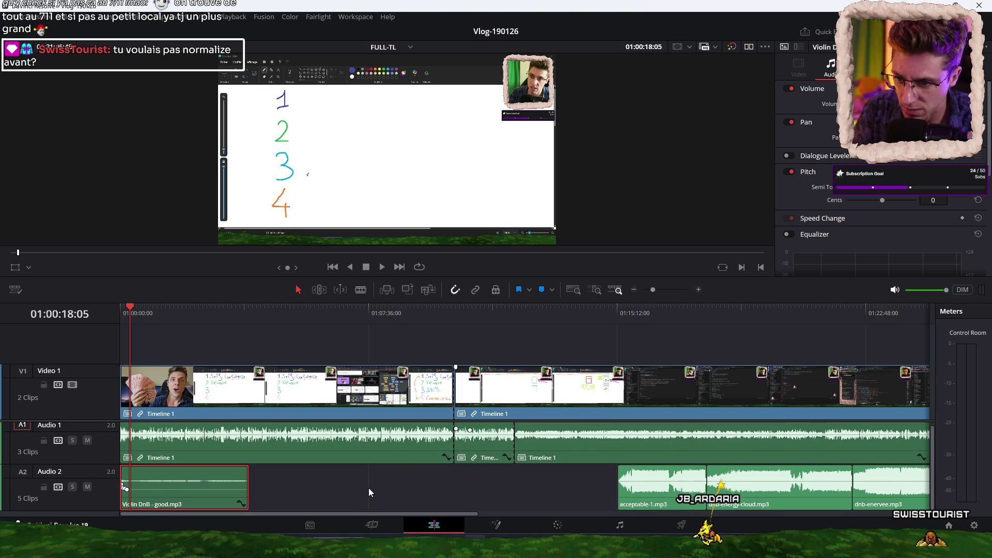
mouse_move(348, 512)
mouse_down()
mouse_move(384, 516)
mouse_move(301, 516)
mouse_up()
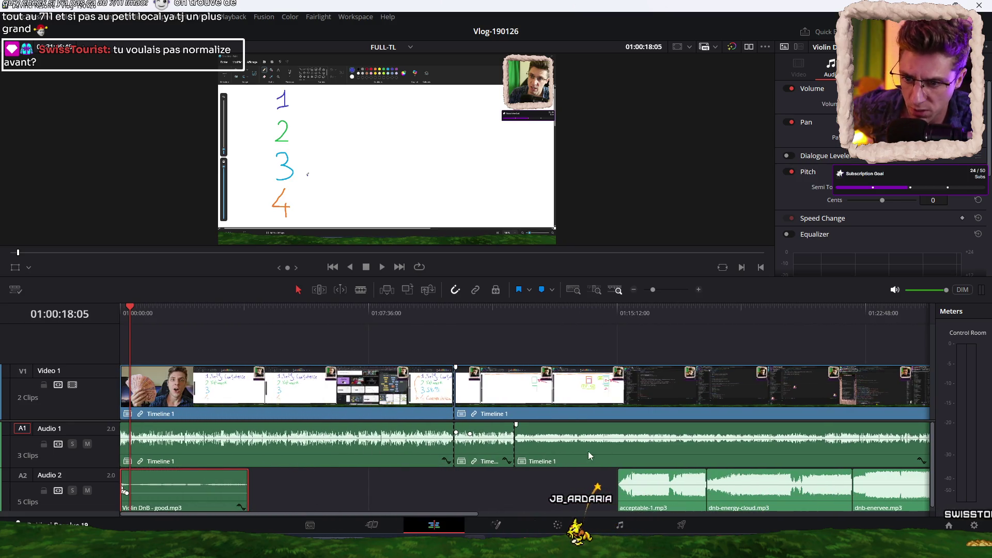
mouse_move(340, 511)
mouse_down()
mouse_move(535, 507)
mouse_move(286, 520)
mouse_up()
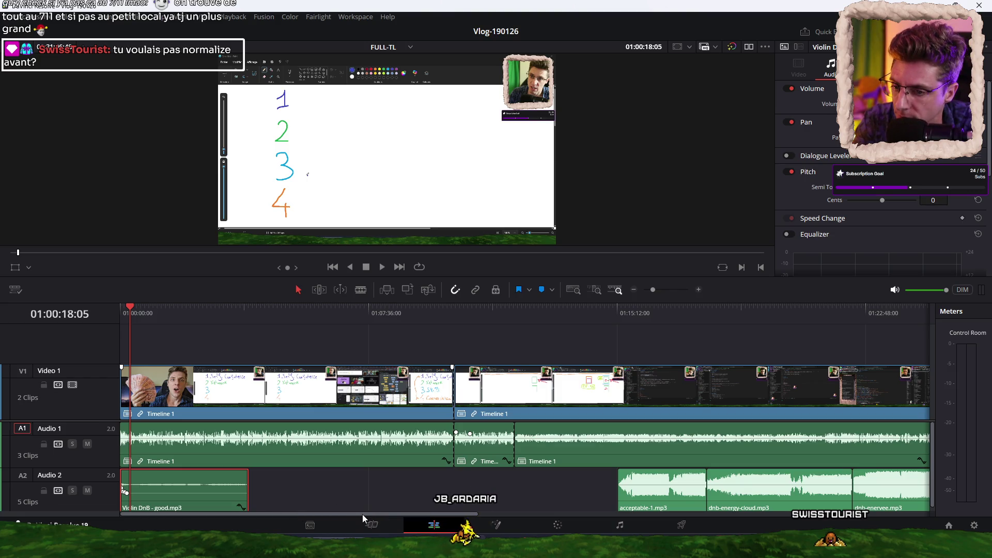
click(516, 393)
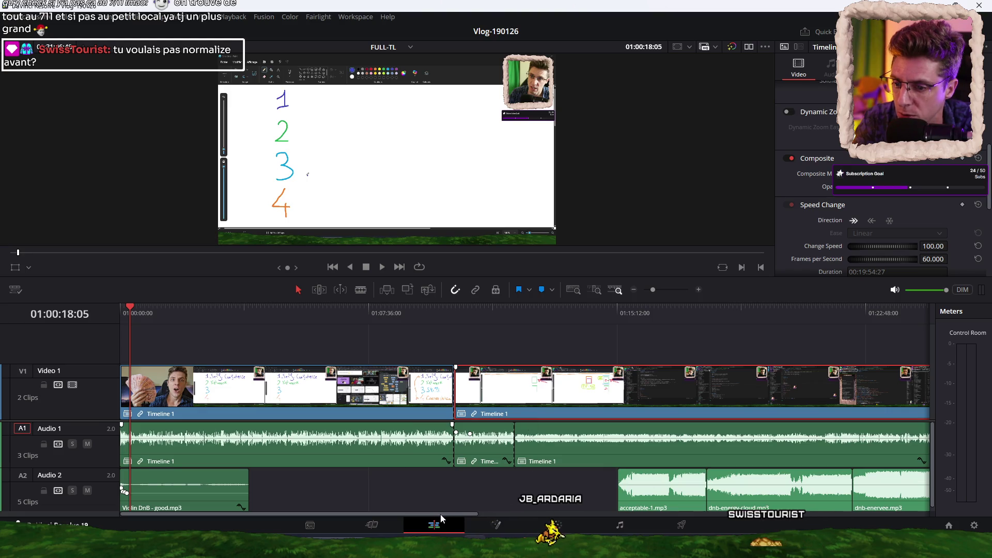
drag(512, 487, 868, 502)
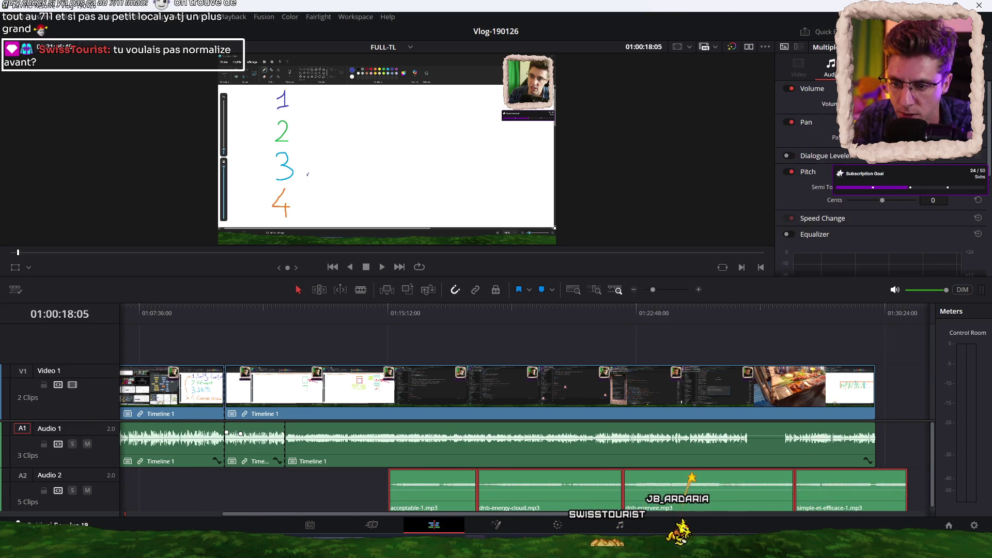
scroll(531, 357, left, 5)
drag(662, 510, 291, 510)
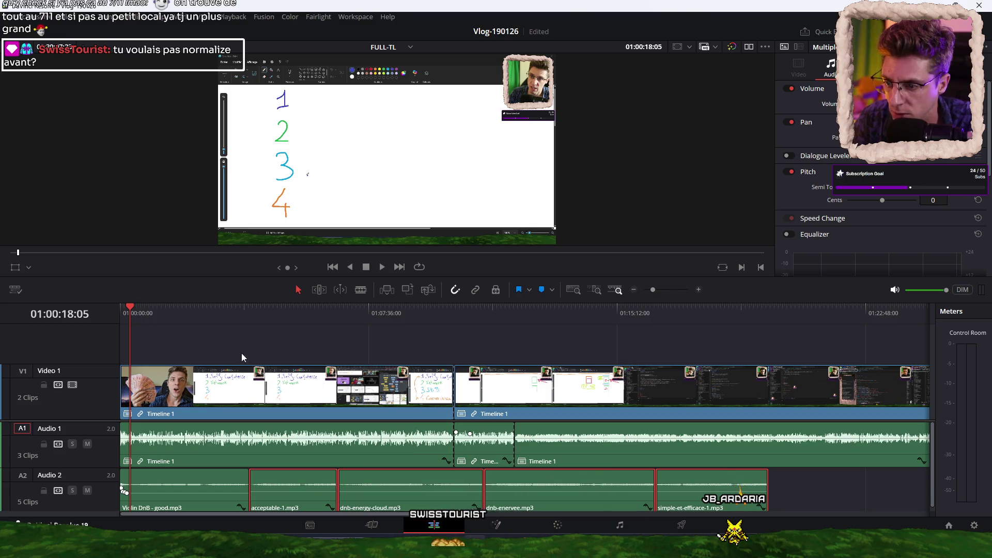
key(space)
scroll(359, 346, up, 5)
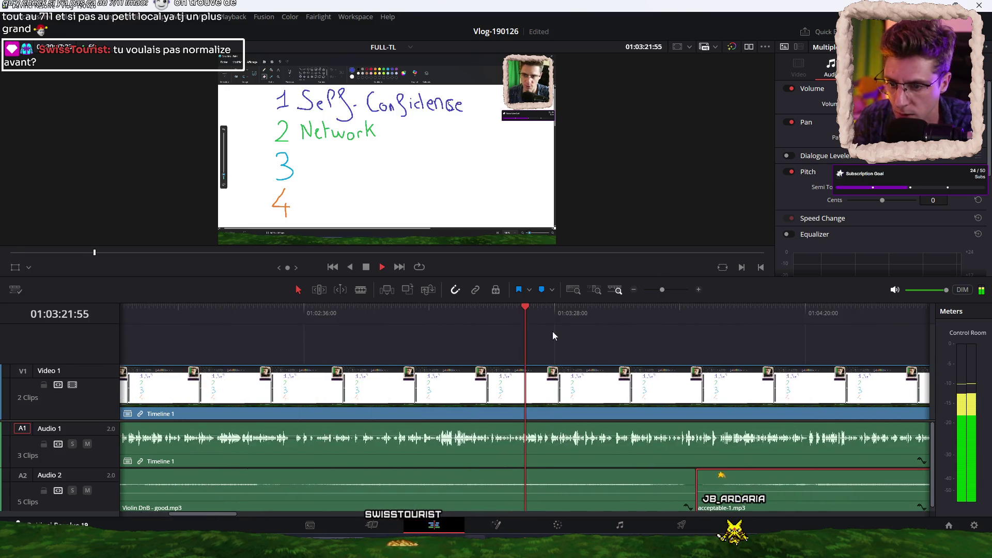
click(621, 313)
click(508, 313)
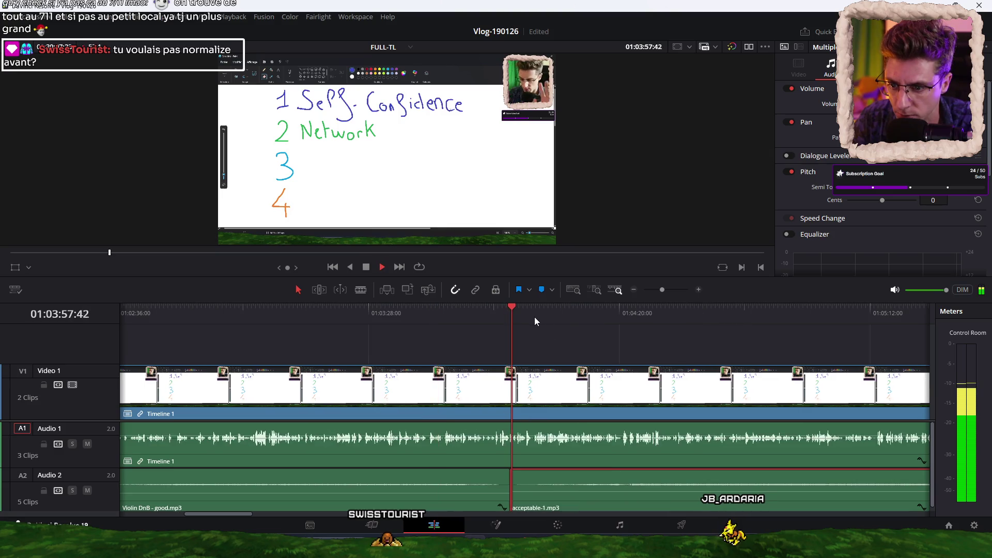
click(547, 327)
click(553, 328)
click(486, 326)
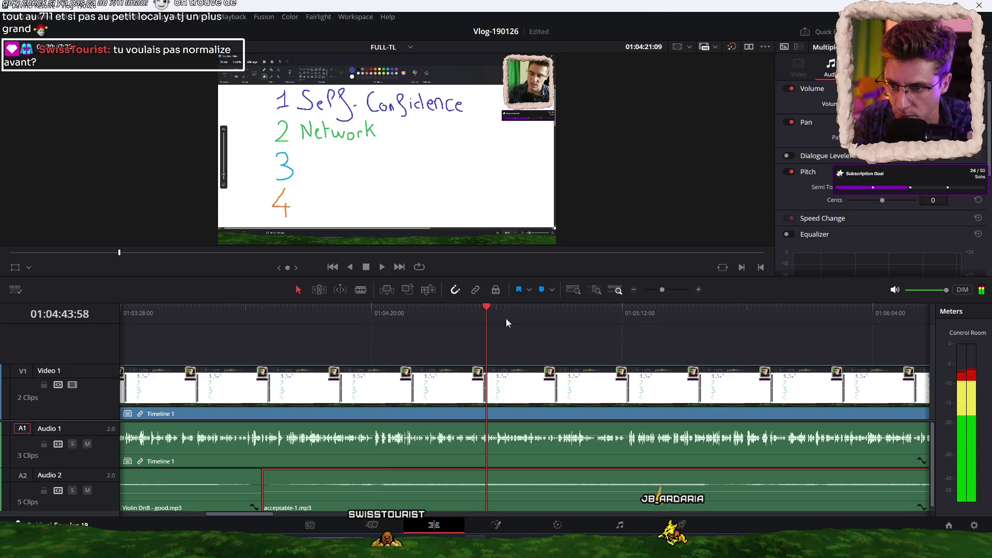
click(662, 318)
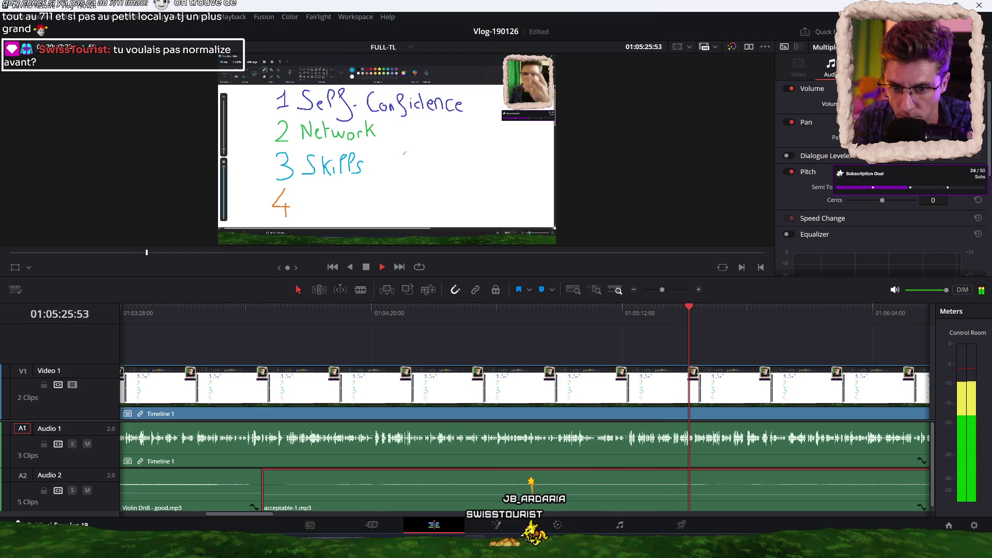
scroll(624, 344, right, 3)
scroll(623, 343, right, 2)
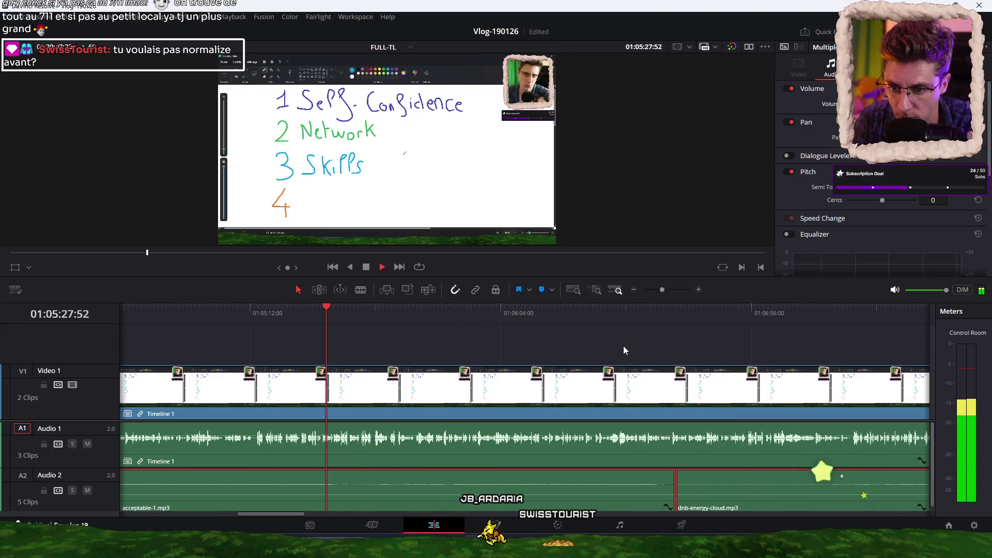
click(720, 316)
scroll(667, 342, right, 4)
click(551, 313)
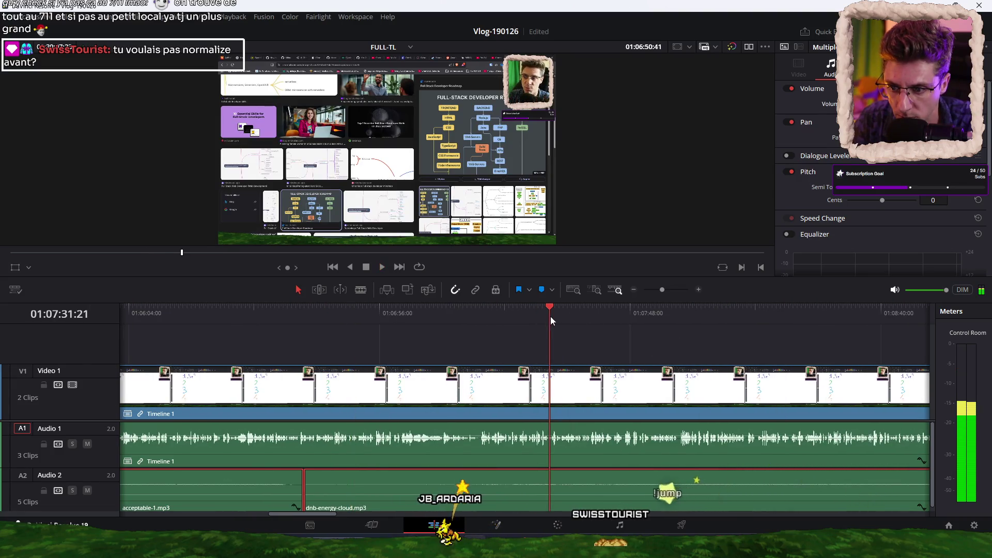
scroll(681, 359, right, 4)
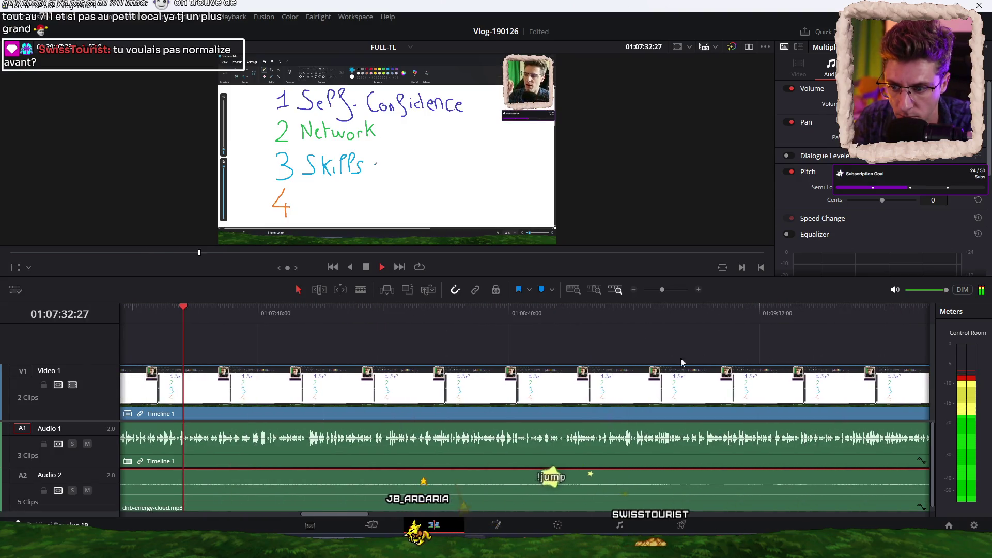
click(500, 321)
click(737, 322)
scroll(786, 338, right, 3)
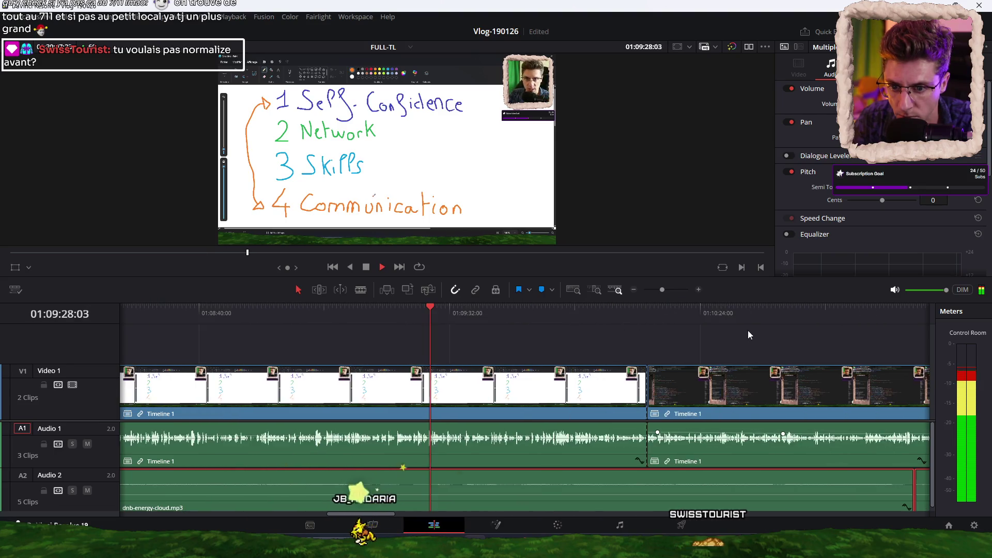
click(568, 444)
key(space)
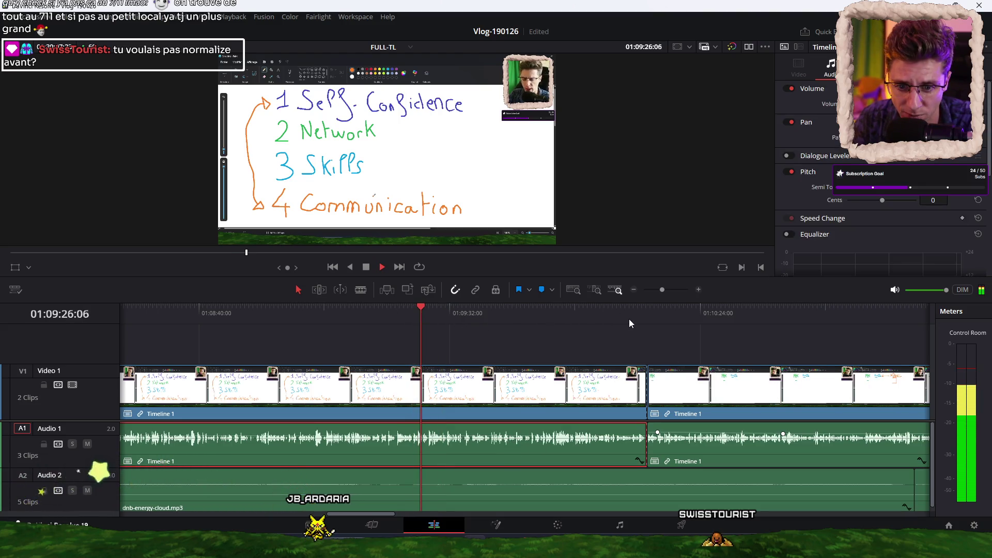
click(621, 526)
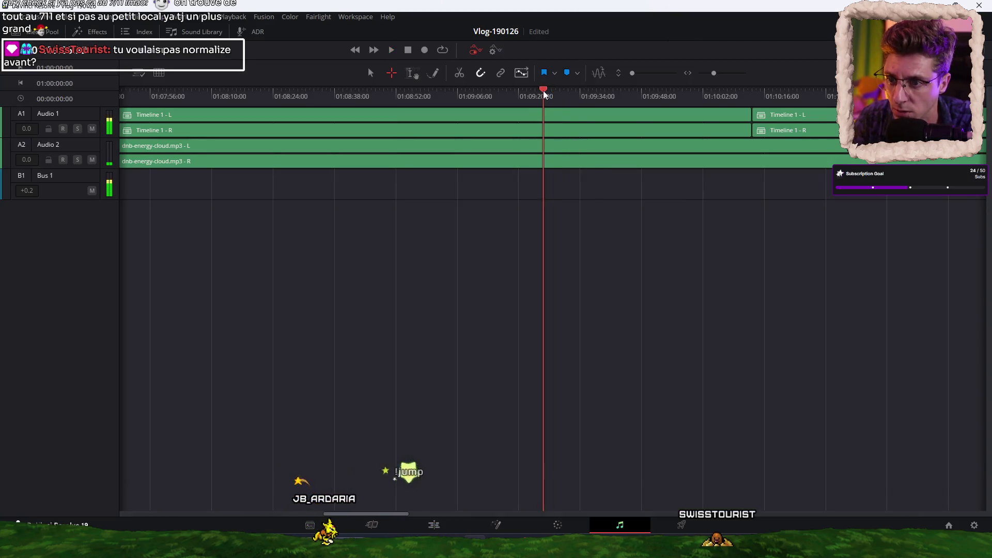
Play the Fairlight mix, save the project, and resume playback from about 01:09:06
click(523, 94)
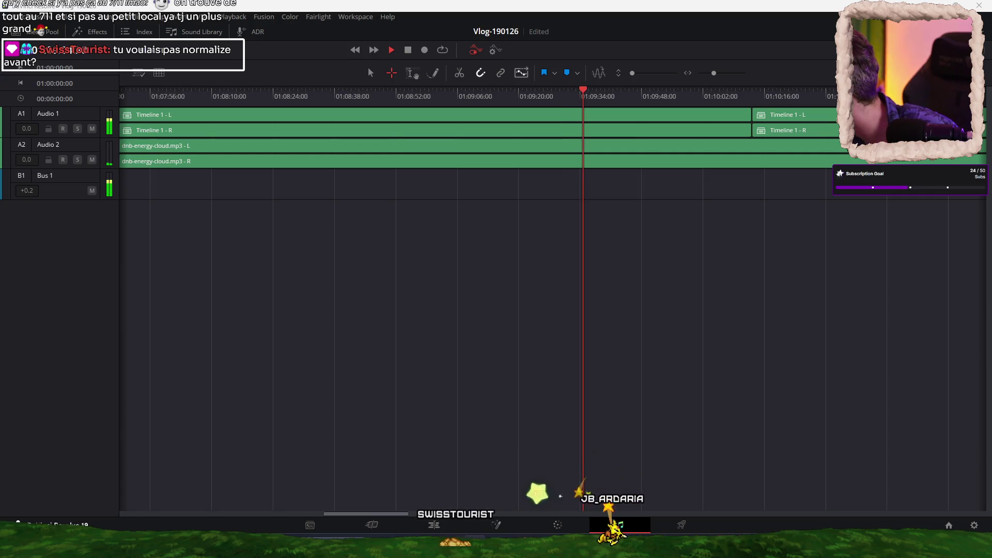
key(space)
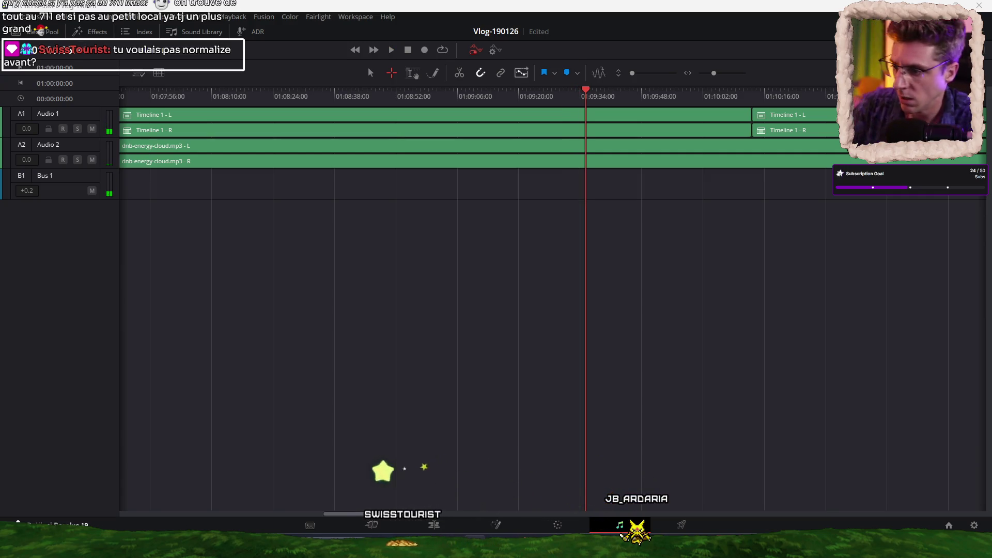
key(ctrl+s)
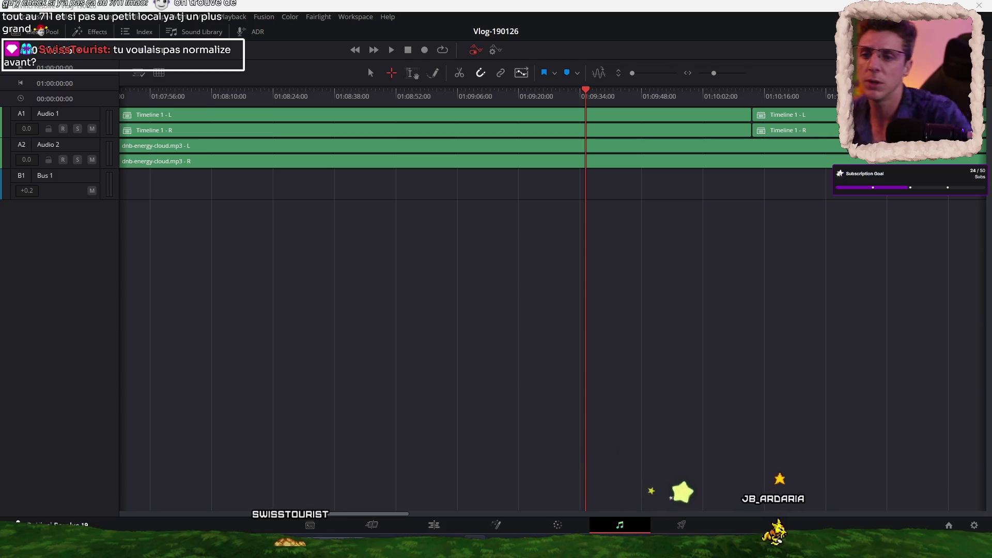
click(485, 99)
key(space)
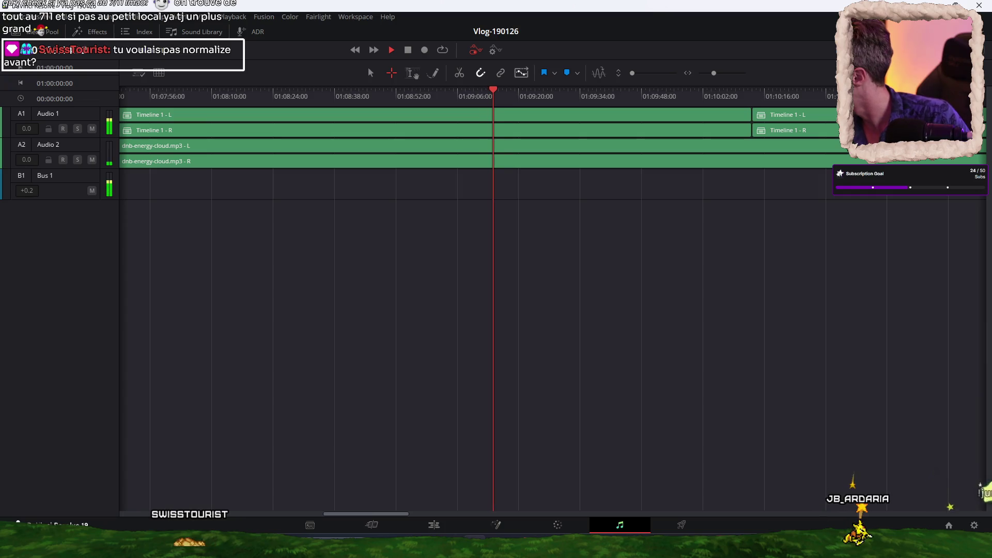
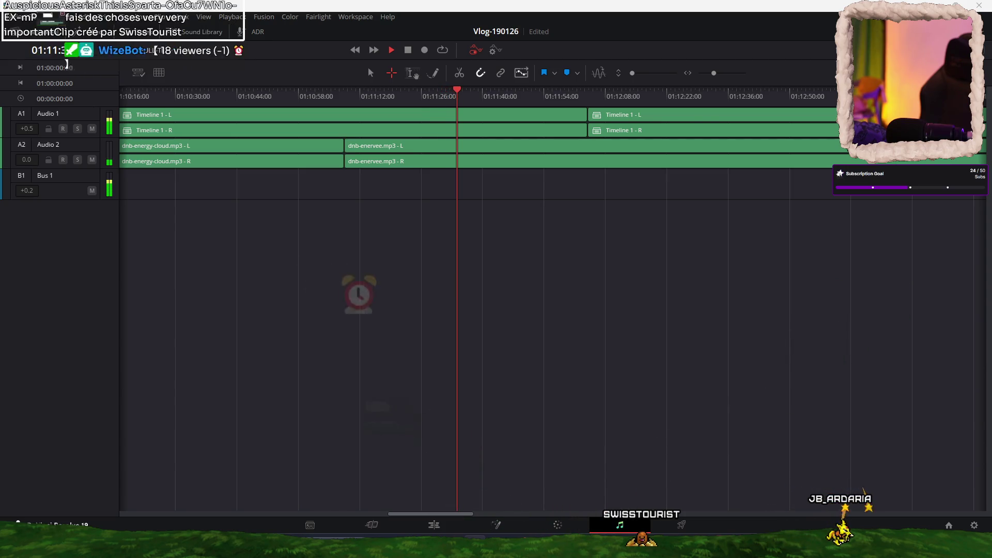
Replay the music section from several points on the timeline ruler
click(399, 93)
click(370, 94)
click(402, 95)
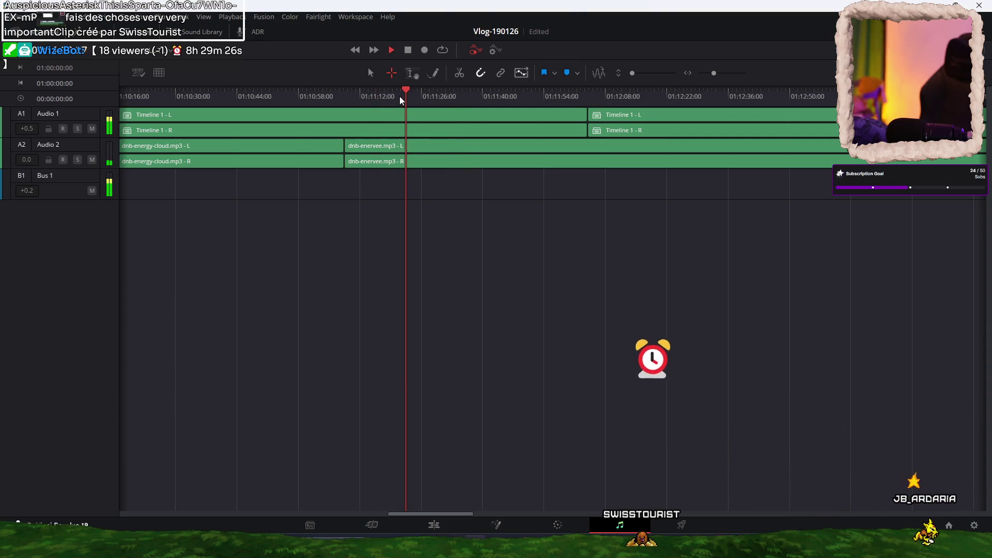
click(400, 97)
text(Limited for YT)
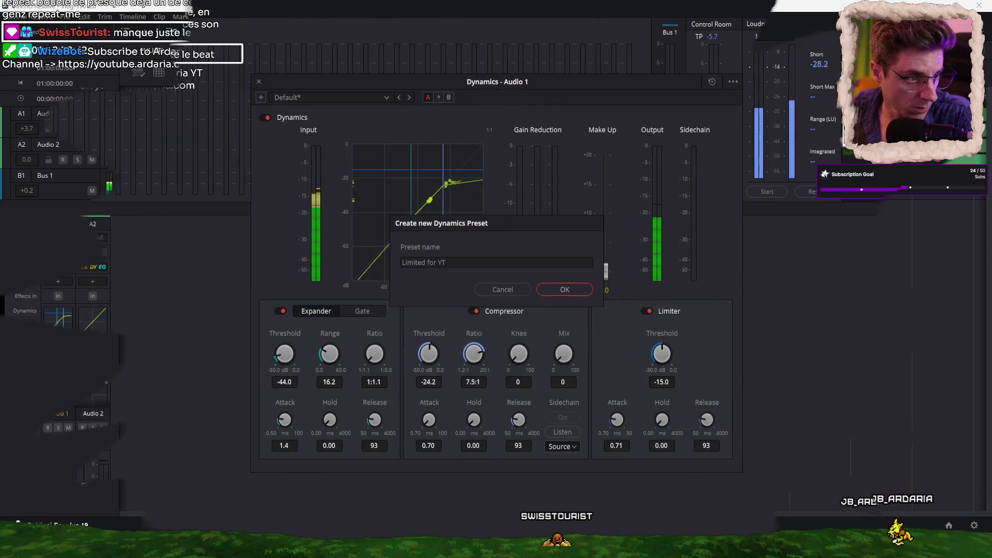
Save and apply the Limited for YT dynamics preset on Audio 1, then switch to the Edit page
click(563, 289)
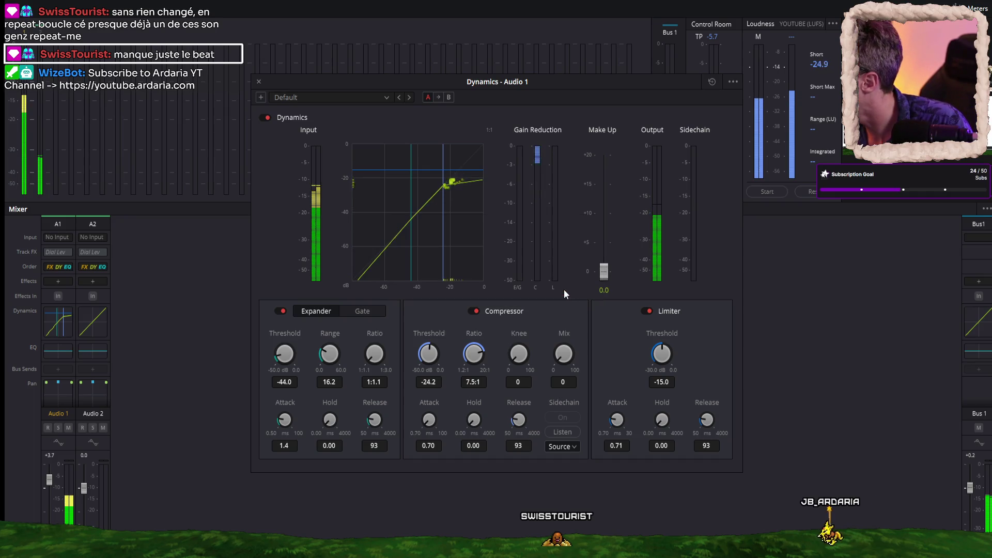
click(384, 98)
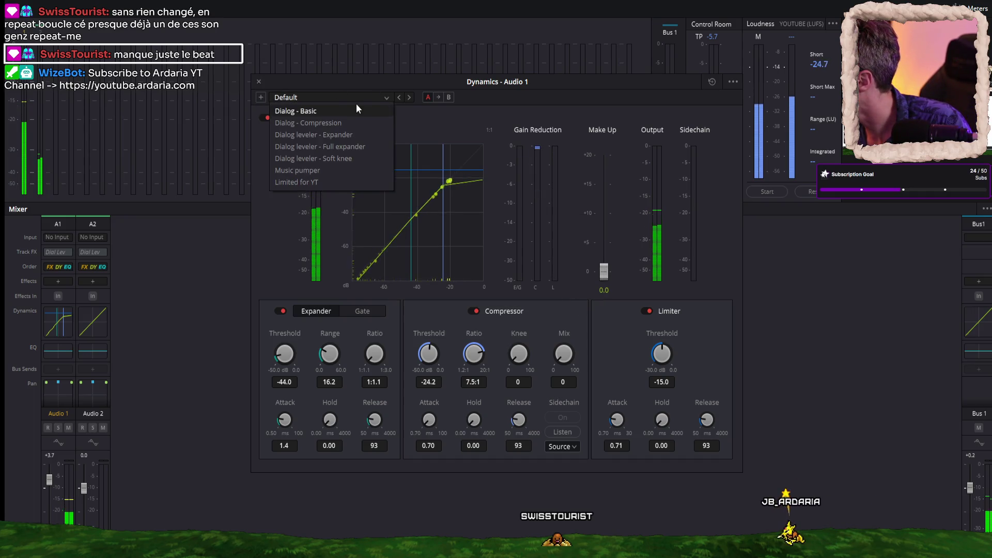
click(306, 181)
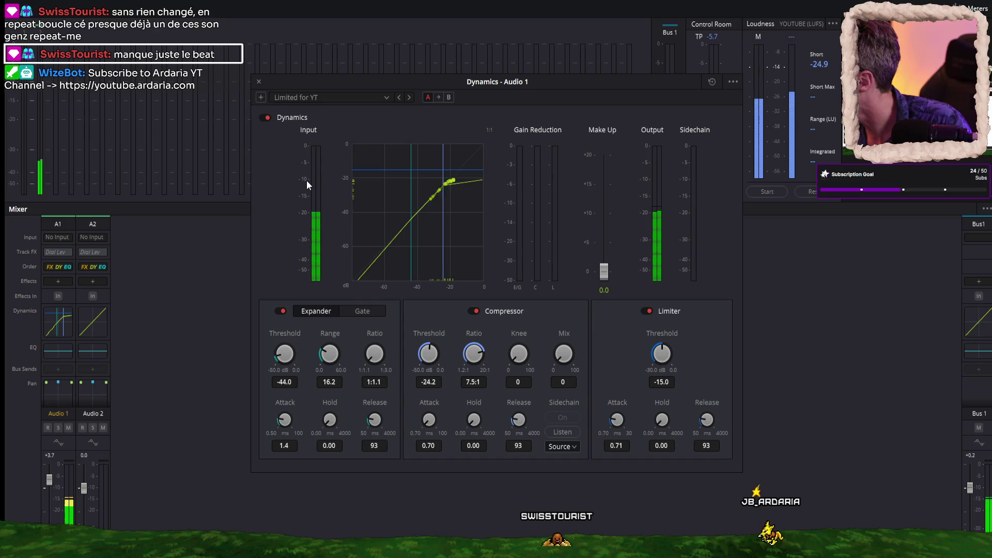
click(259, 81)
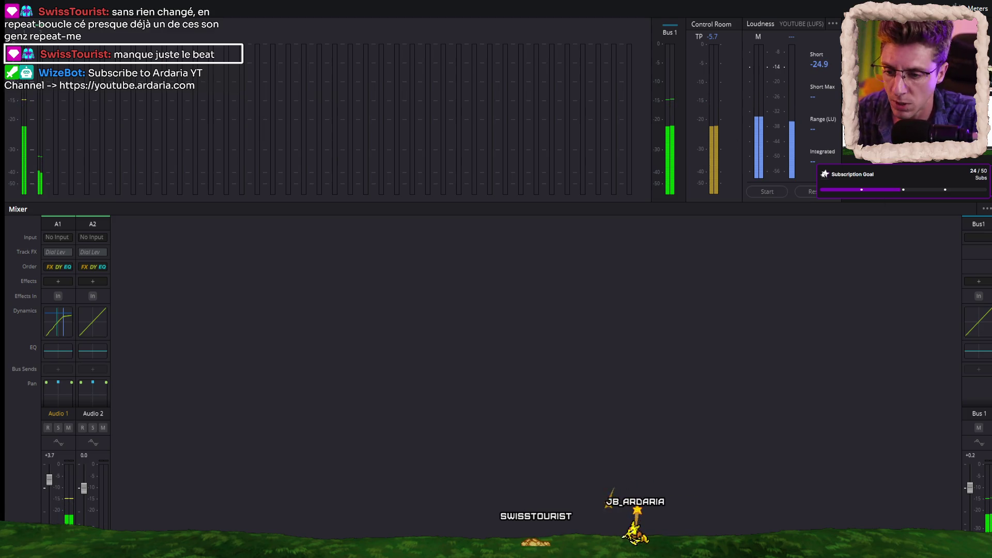
key(shift+4)
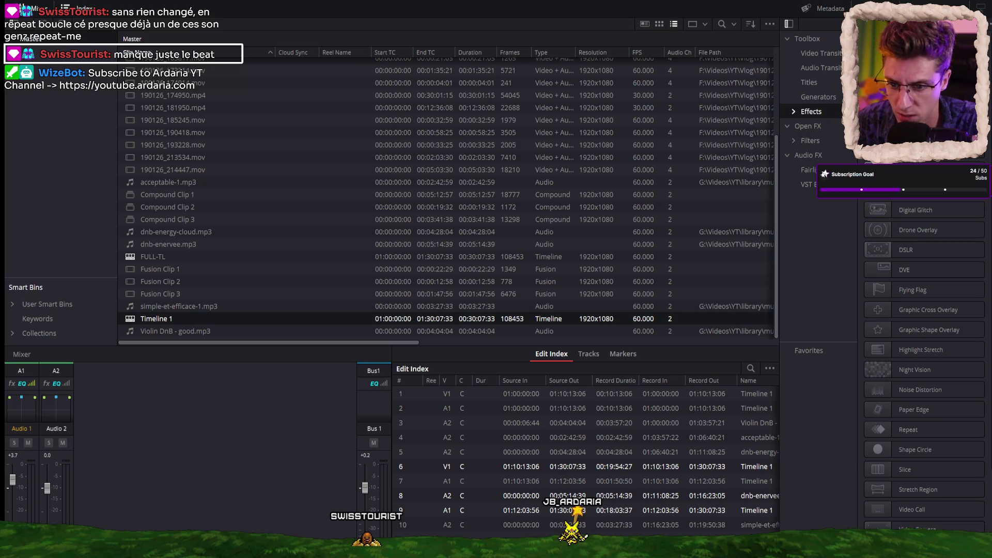
Scroll the Edit Index, then switch to the Fairlight page showing the Audio 1/2 mixer and loudness meter
scroll(584, 460, down, 1)
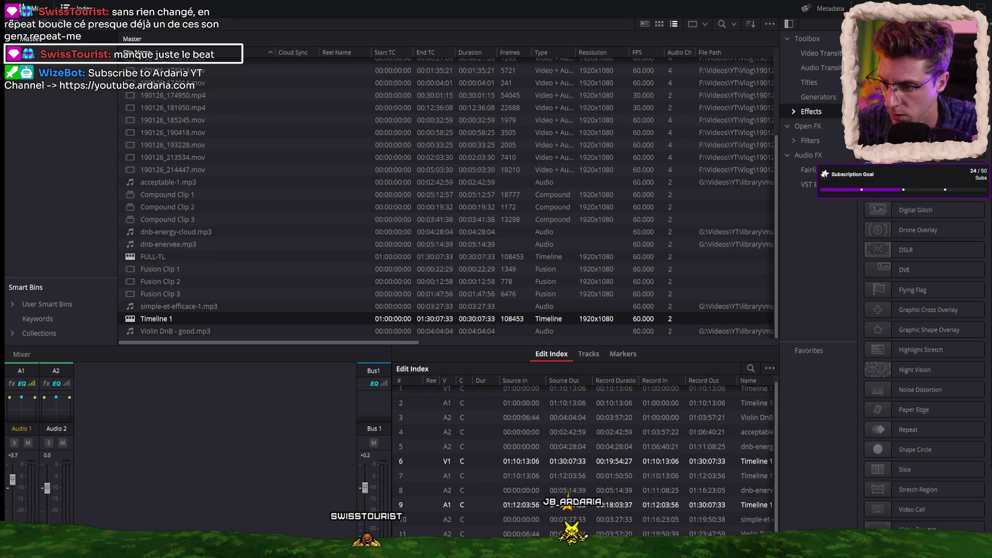
scroll(584, 460, down, 1)
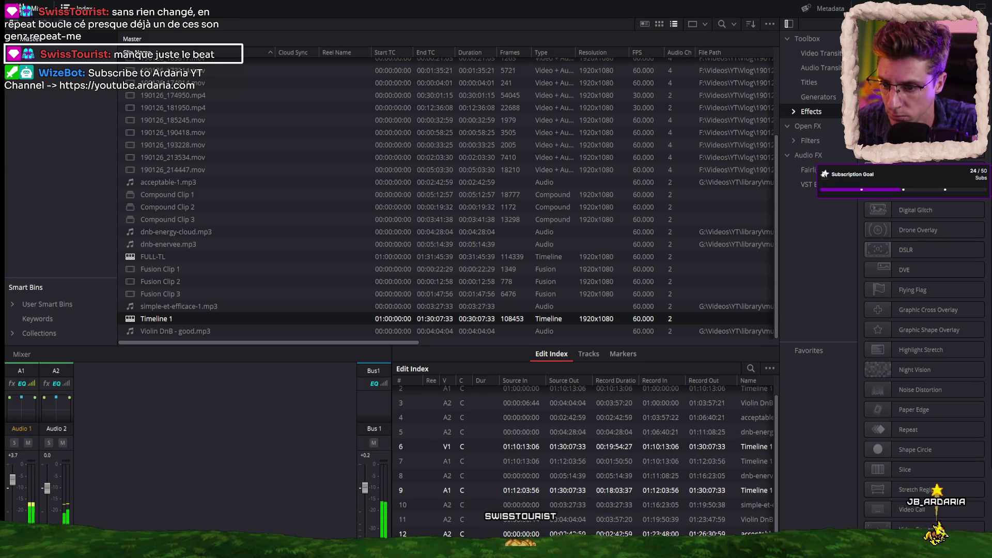
key(shift+7)
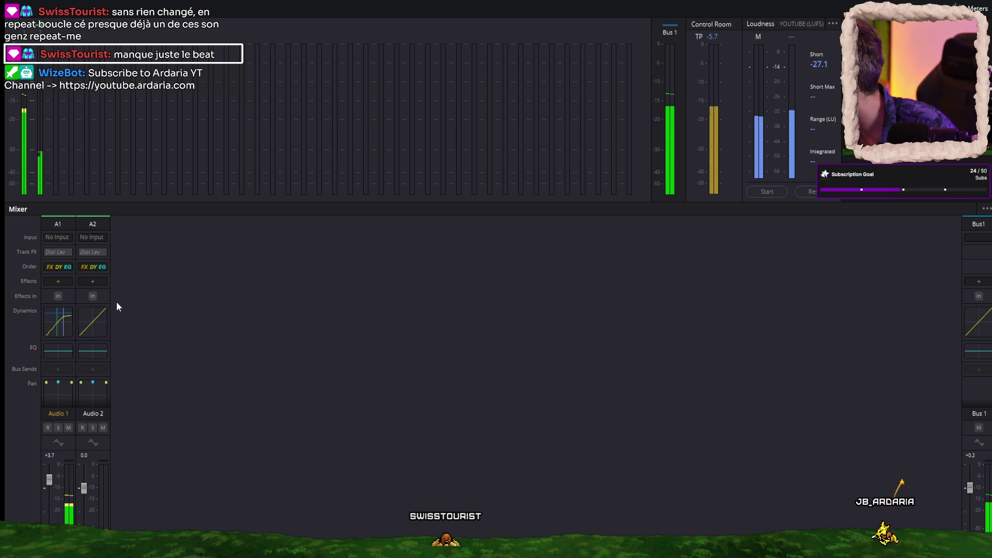
Raise Audio 1's compressor make-up gain to 0.6 dB and lower its threshold to -22.7 dB
double_click(60, 323)
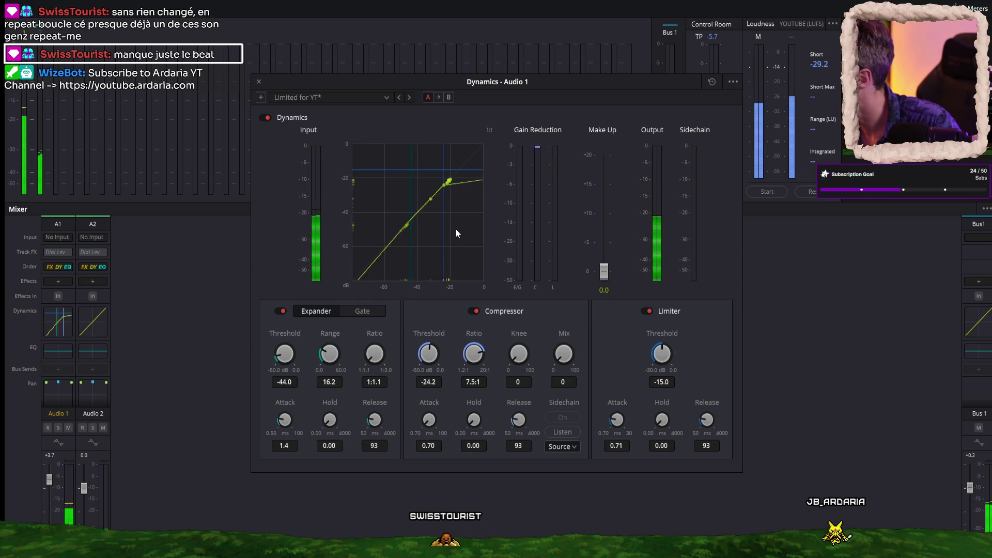
mouse_move(603, 271)
mouse_down()
mouse_move(603, 250)
mouse_move(606, 271)
mouse_up()
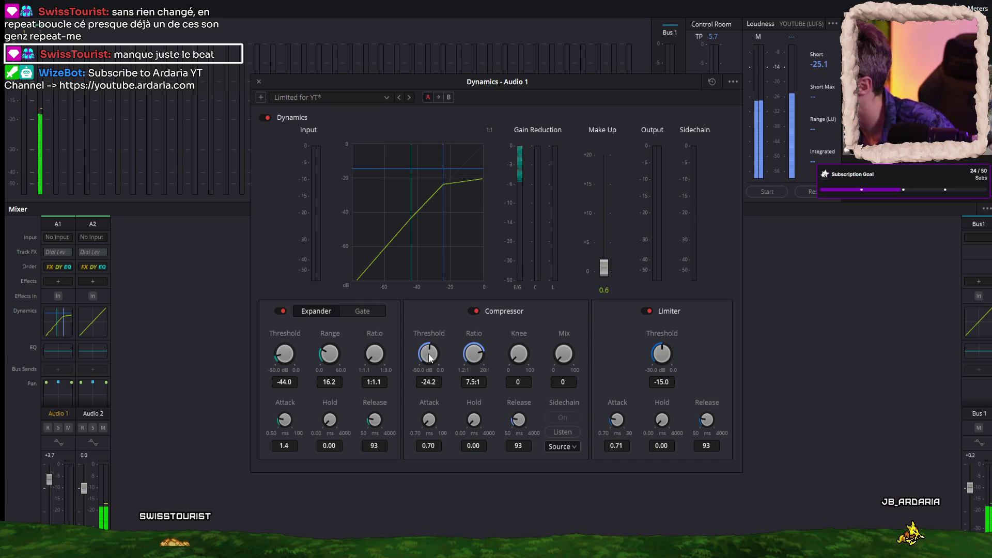
drag(430, 353, 437, 357)
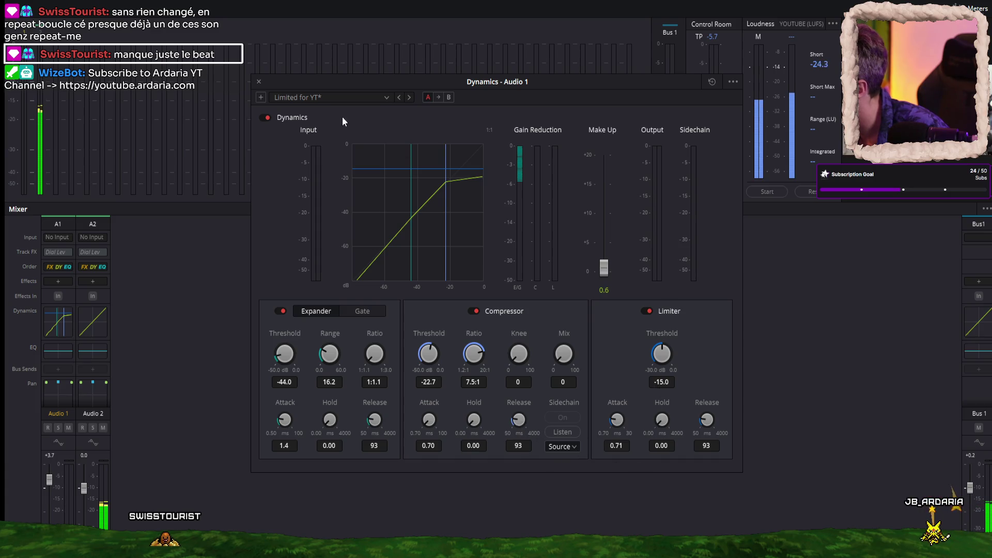
click(259, 81)
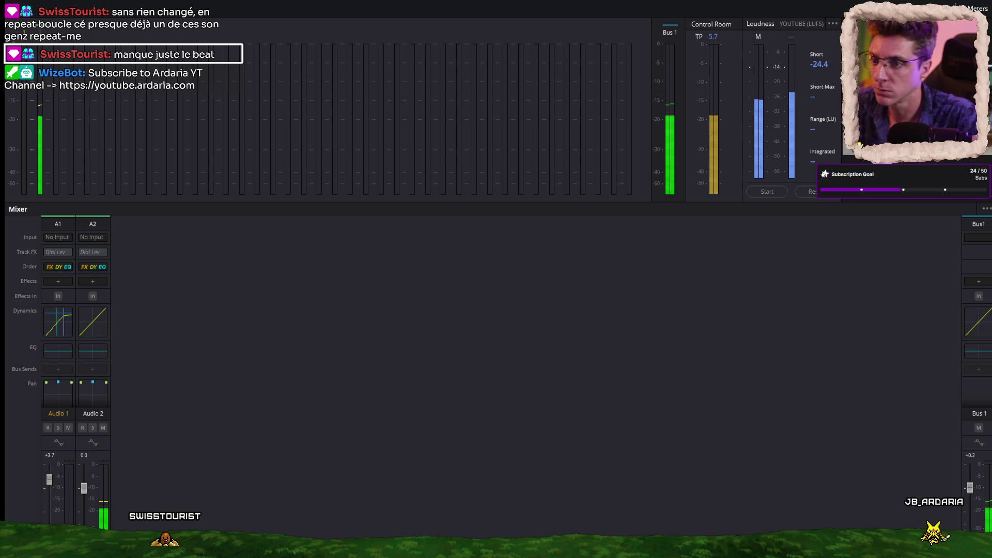
Return to the Edit page and update FULL-TL to three audio tracks, 01:31:41:06 long
key(shift+3)
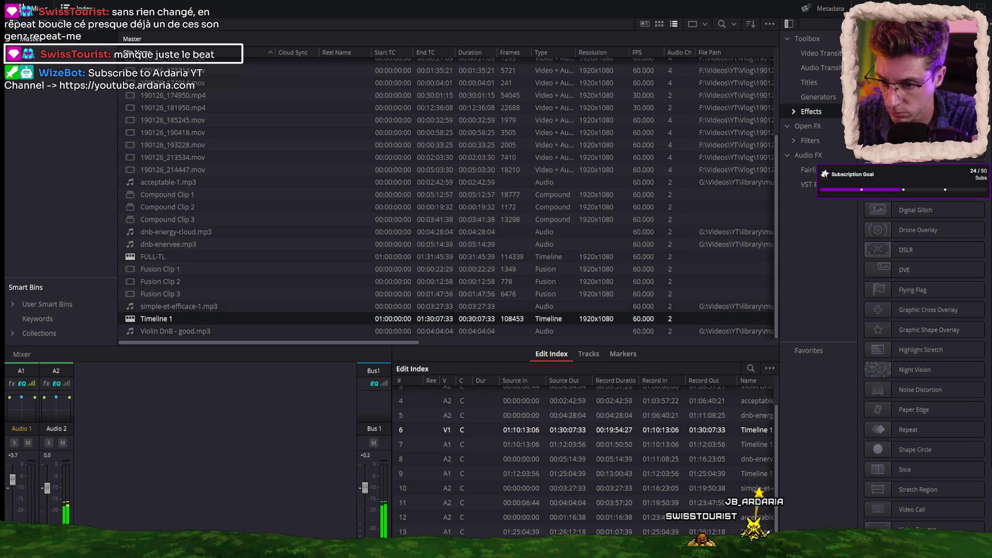
scroll(584, 460, down, 1)
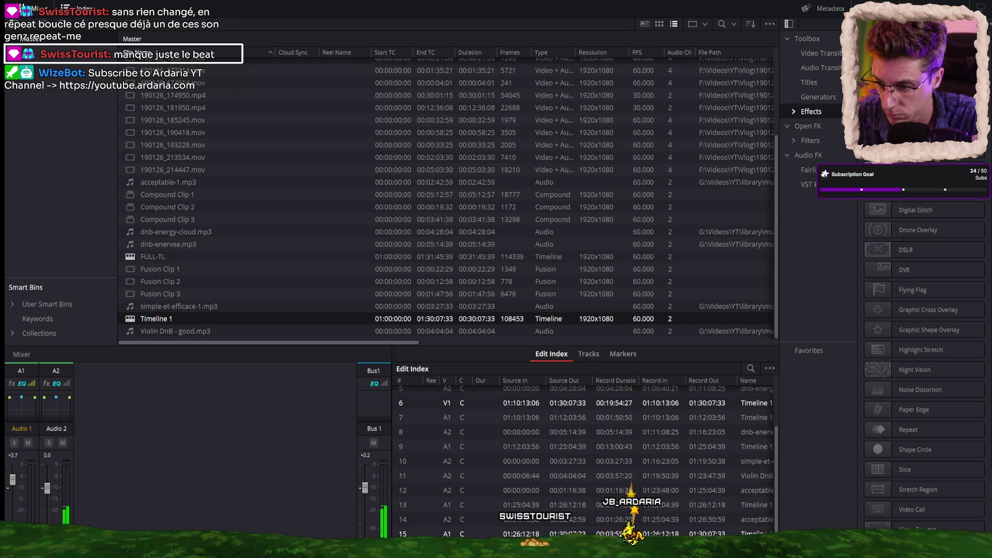
key(ctrl+z)
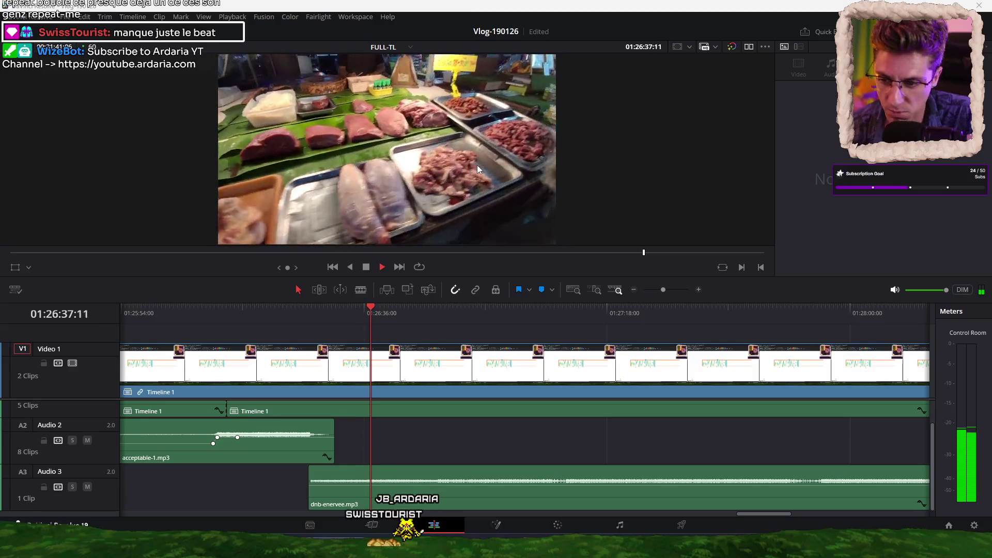
Zoom out the timeline and jump to several points to review the edit
scroll(454, 448, down, 2)
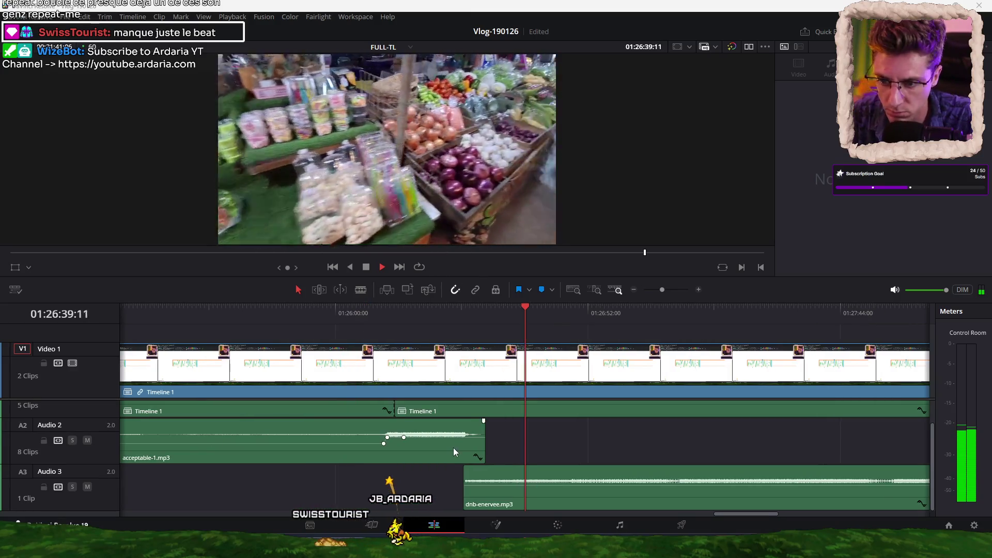
scroll(451, 443, down, 2)
scroll(450, 437, down, 1)
scroll(553, 421, down, 1)
scroll(465, 409, down, 1)
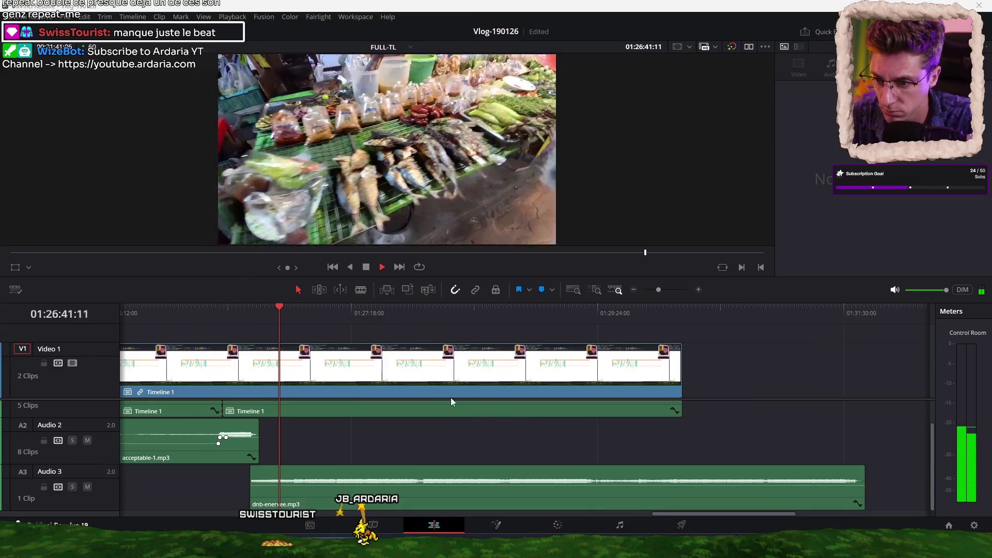
click(315, 313)
click(335, 315)
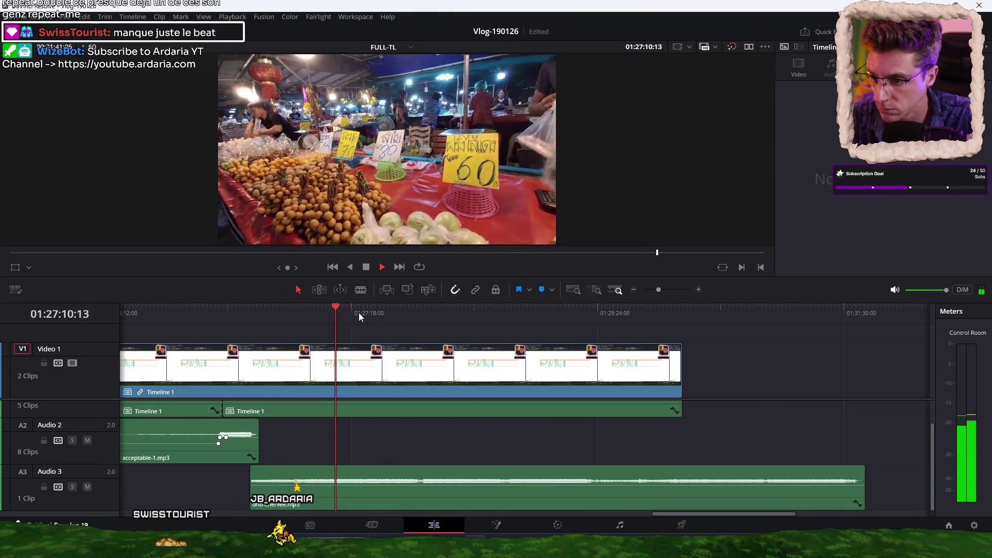
click(359, 314)
click(344, 314)
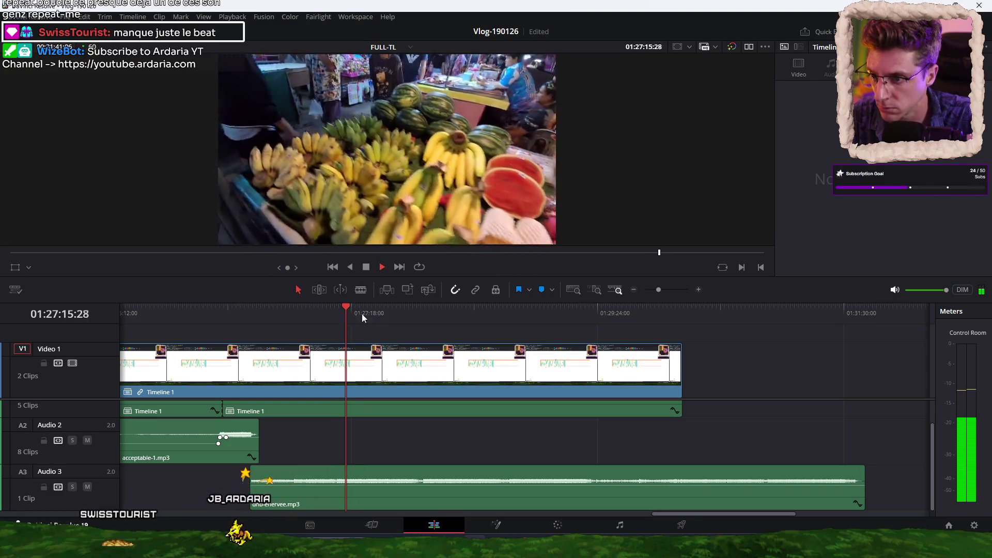
Play back the motorbike section of the timeline
scroll(361, 315, up, 5)
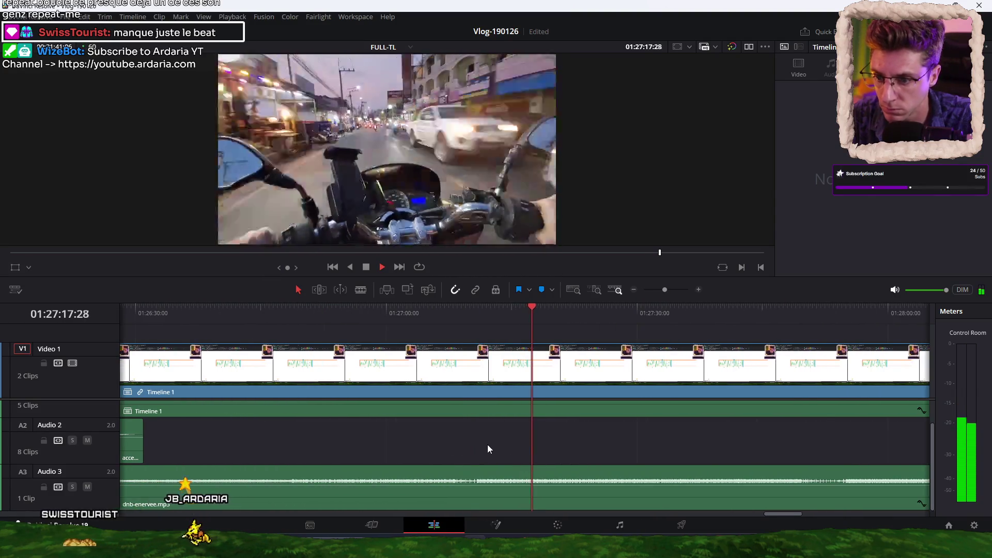
scroll(486, 443, right, 3)
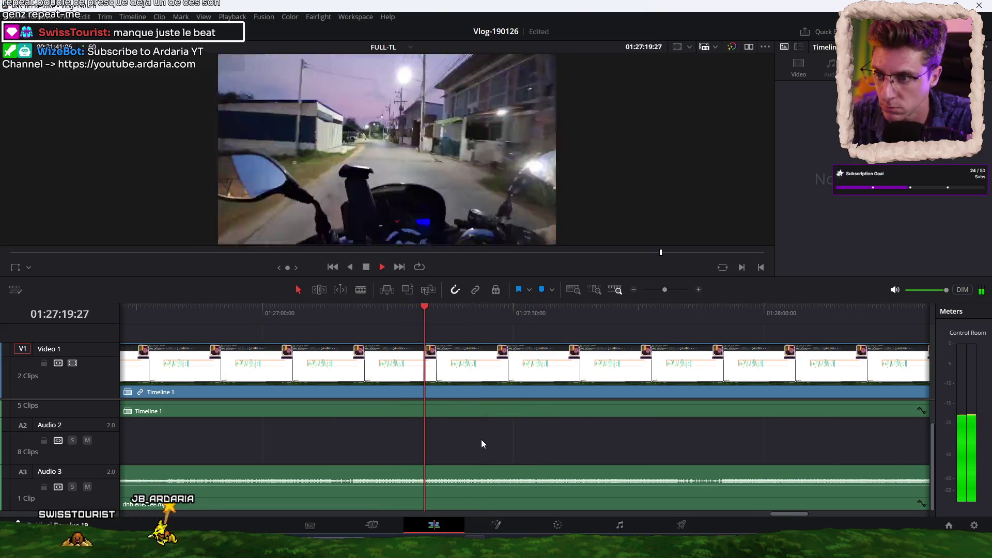
key(space)
scroll(483, 437, up, 2)
click(494, 309)
key(space)
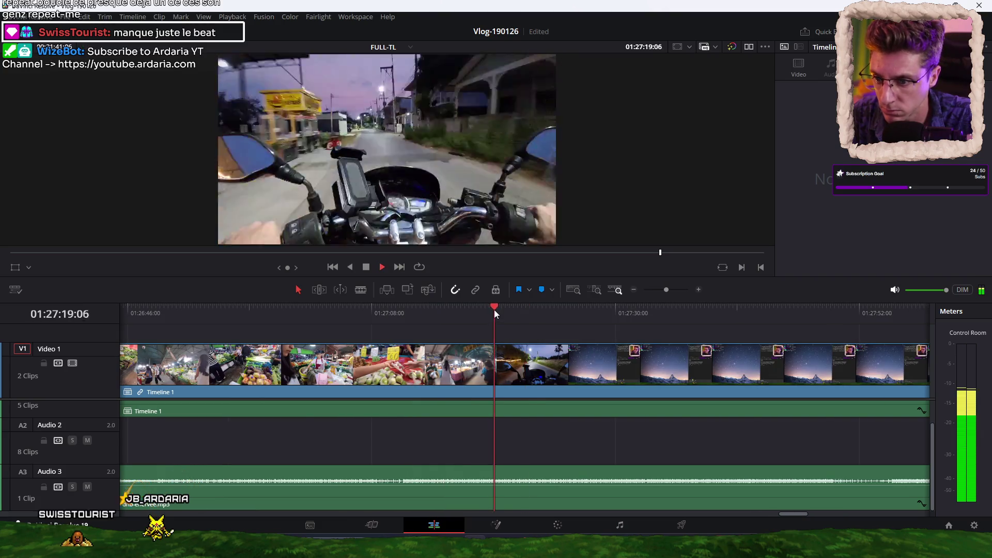
key(space)
Lower the dnb-enervee.mp3 music volume from the motorbike section and replay to hear it
click(575, 500)
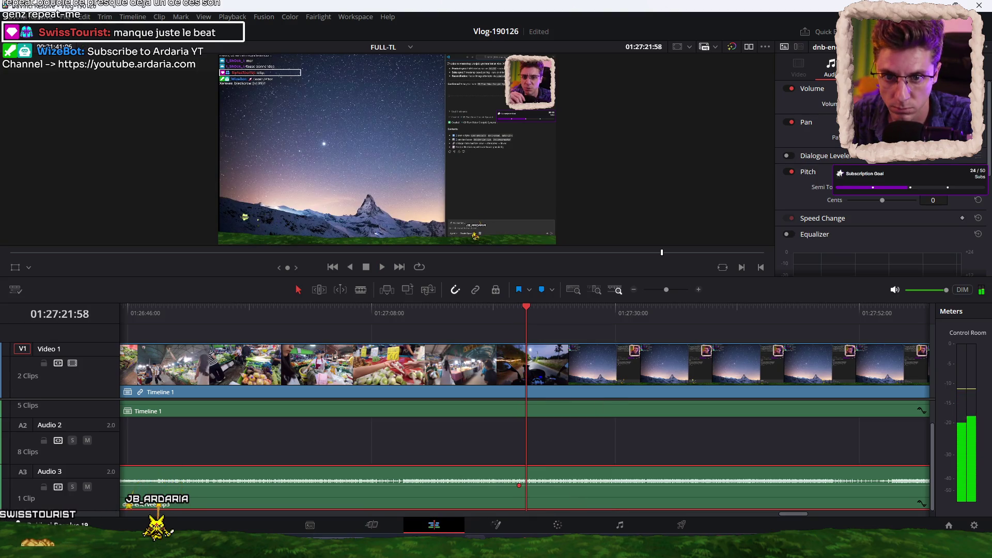
drag(527, 486, 526, 489)
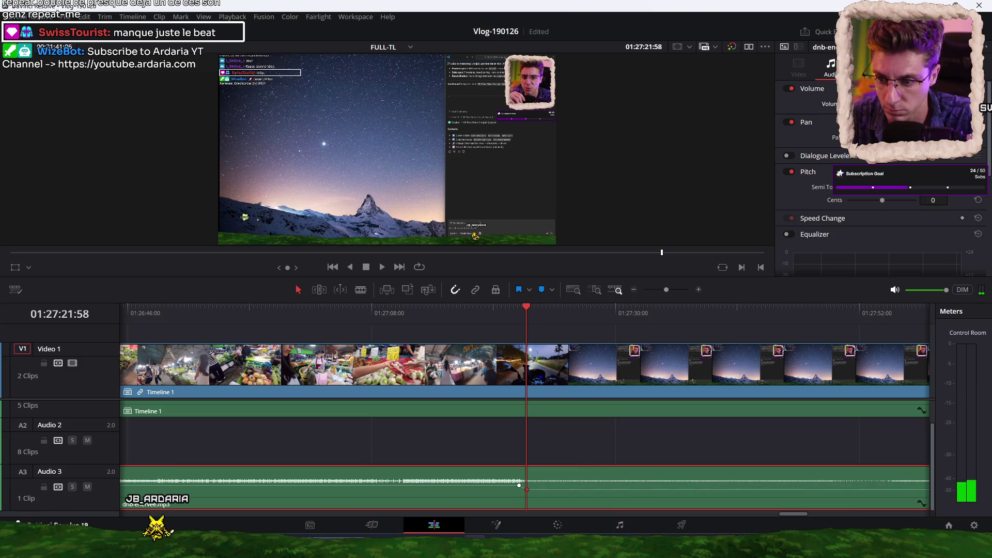
key(space)
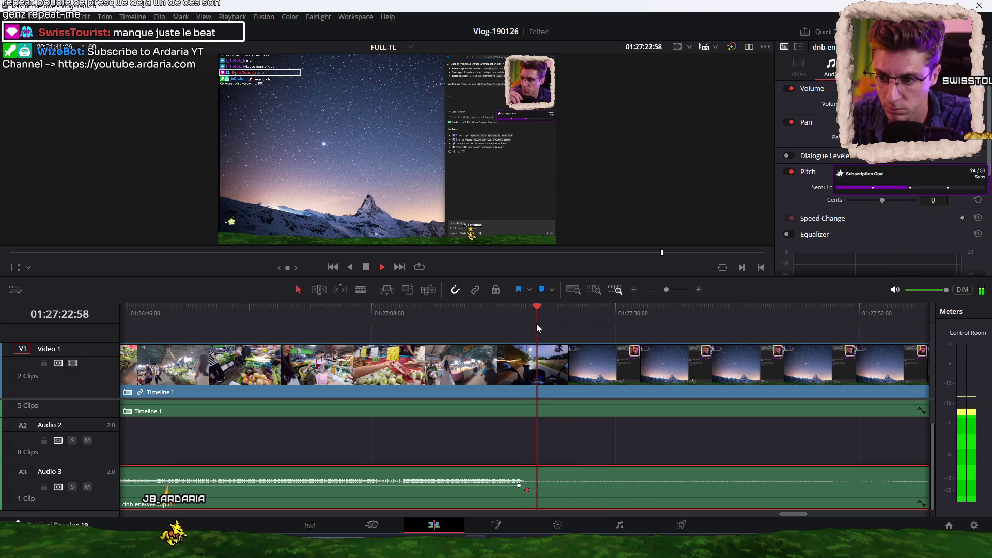
click(496, 309)
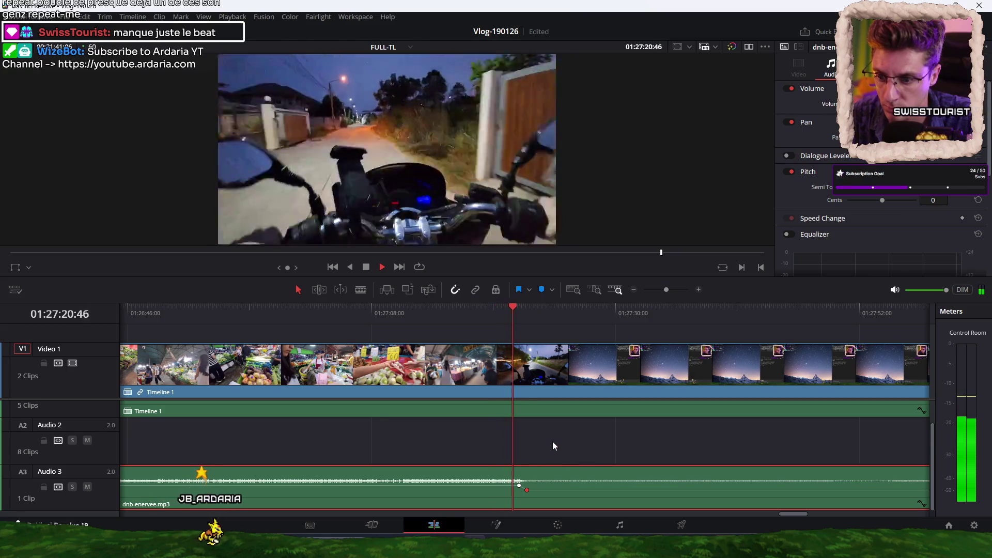
click(598, 452)
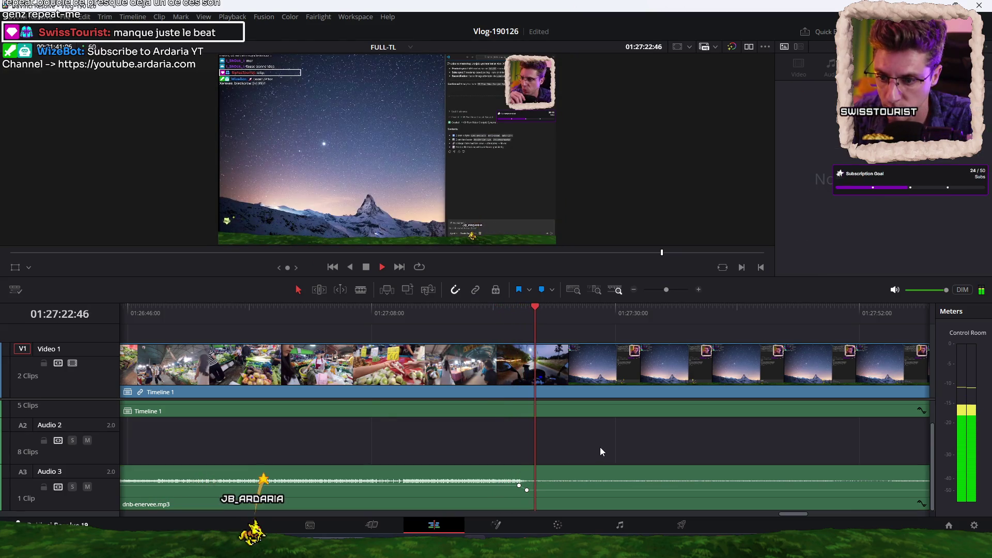
Trim dnb-enervee.mp3 on Audio 3 to end at 01:30:07:33 with the video
scroll(559, 427, down, 2)
scroll(559, 427, down, 1)
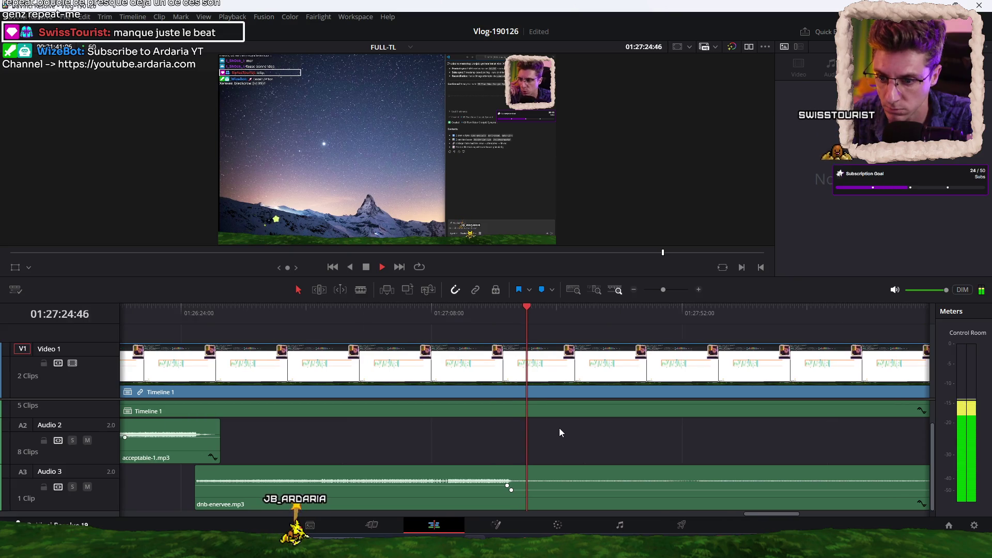
scroll(560, 428, down, 1)
scroll(560, 428, down, 1)
scroll(559, 428, down, 1)
scroll(559, 428, down, 1)
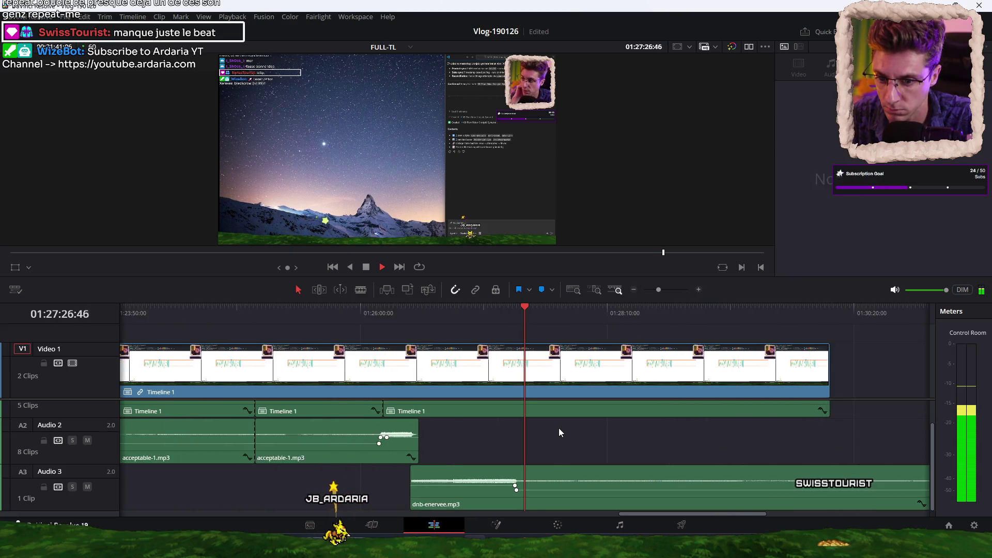
scroll(559, 428, down, 1)
click(736, 313)
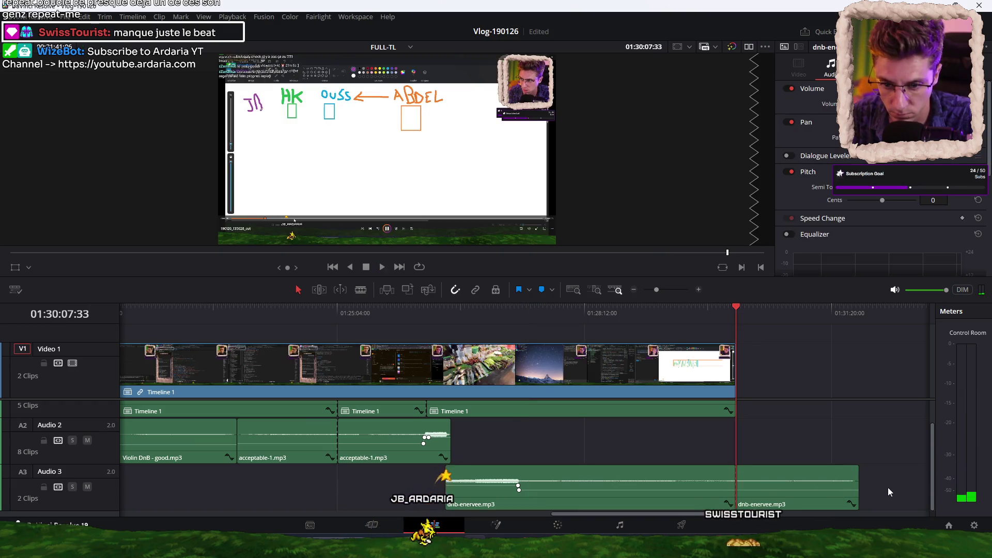
click(840, 496)
key(Delete)
scroll(815, 413, down, 3)
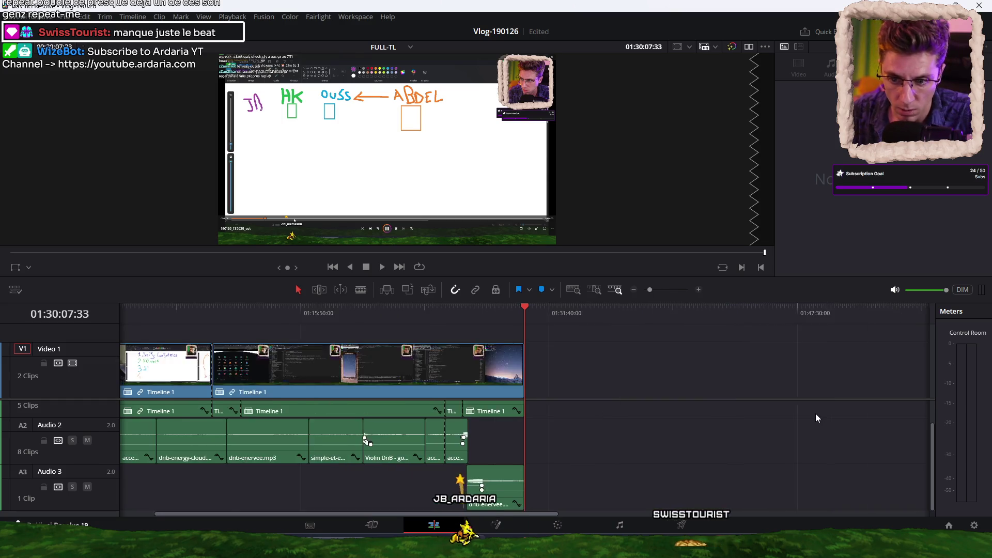
Scrub through the edit toward 01:23:08:21
drag(583, 515, 232, 523)
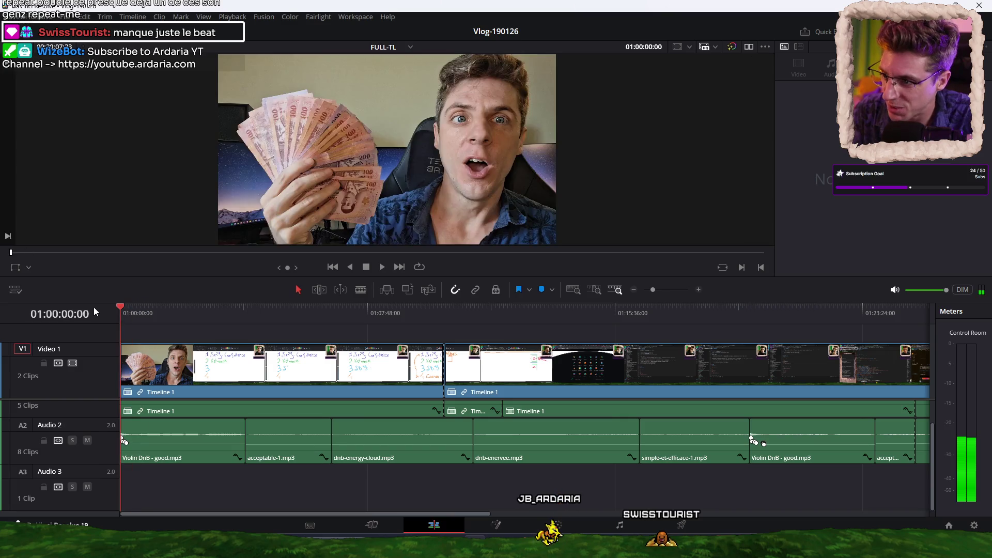
drag(141, 309, 856, 309)
scroll(632, 344, down, 5)
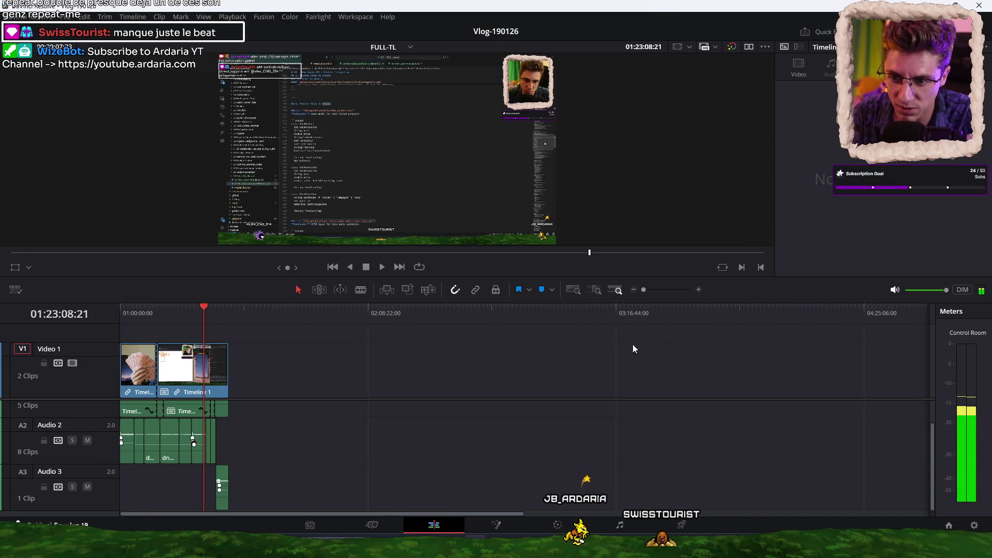
click(230, 313)
Play the whole edit from the start, then stop and go to the Deliver page
key(Home)
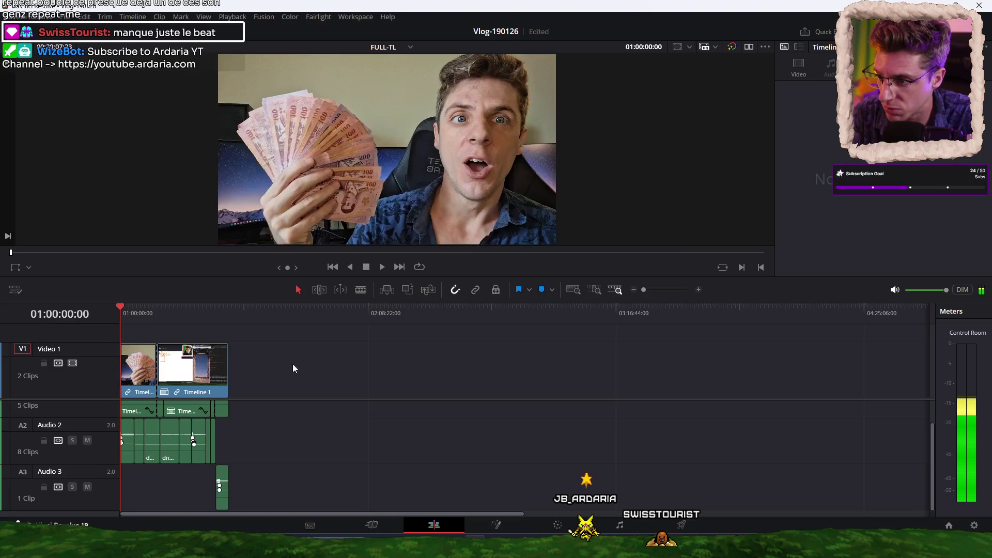
key(space)
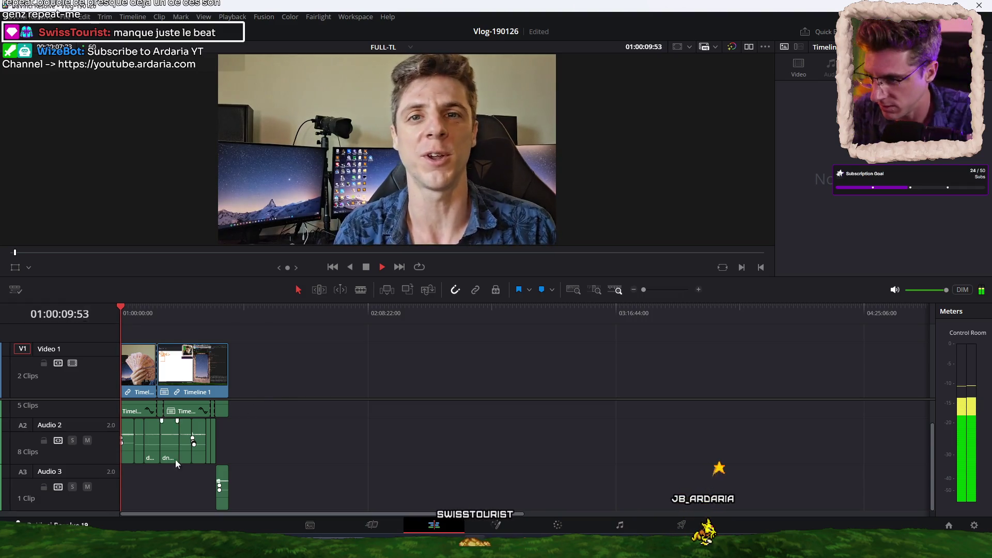
scroll(157, 475, up, 5)
scroll(163, 475, up, 3)
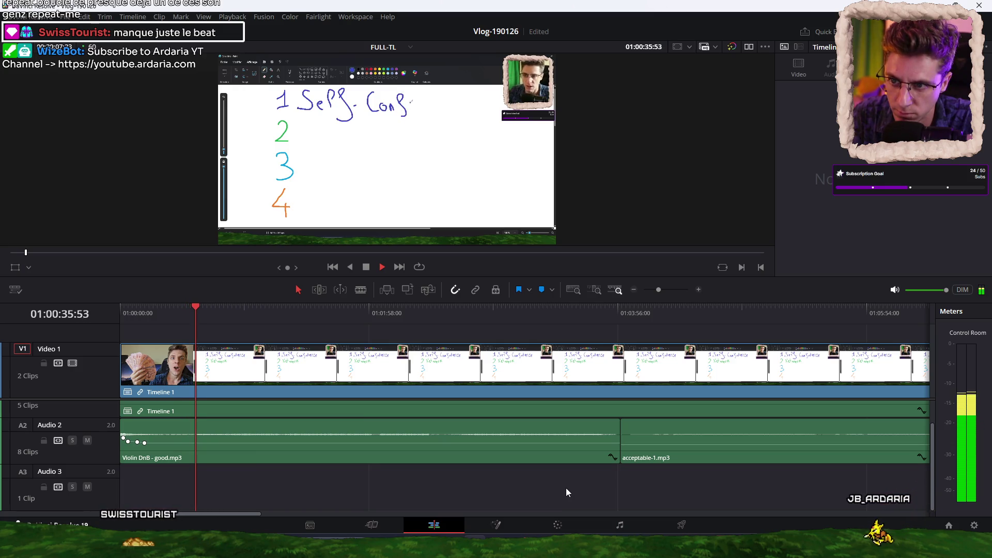
key(space)
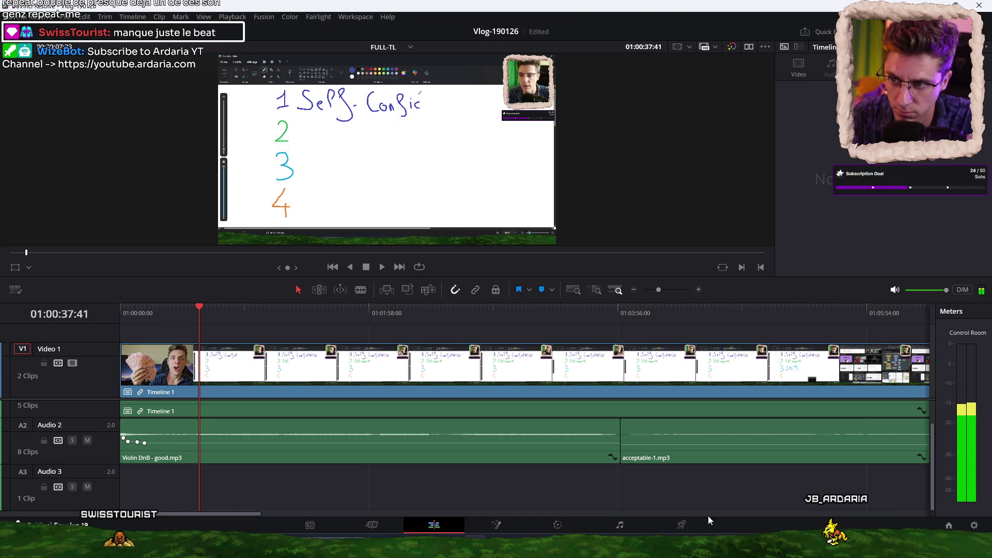
click(687, 525)
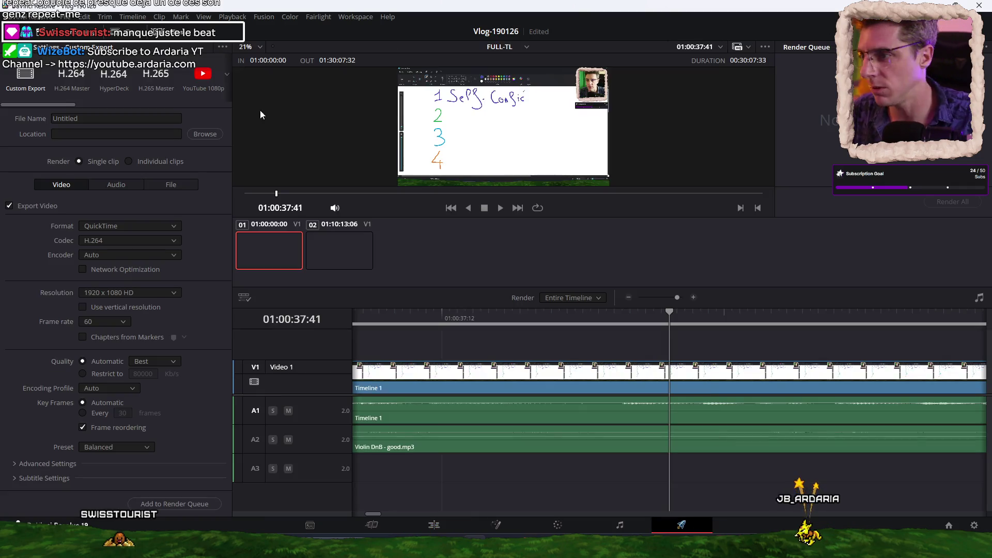
Set the render output to how-to-make-money-as-a-developer in F:\Videos\YT\Vlog\190126
click(203, 132)
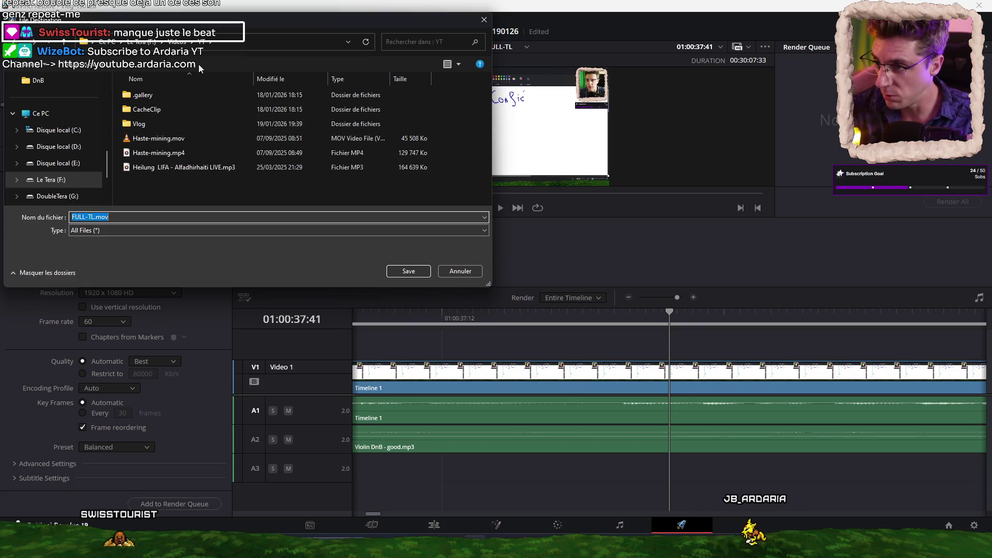
double_click(175, 124)
double_click(165, 111)
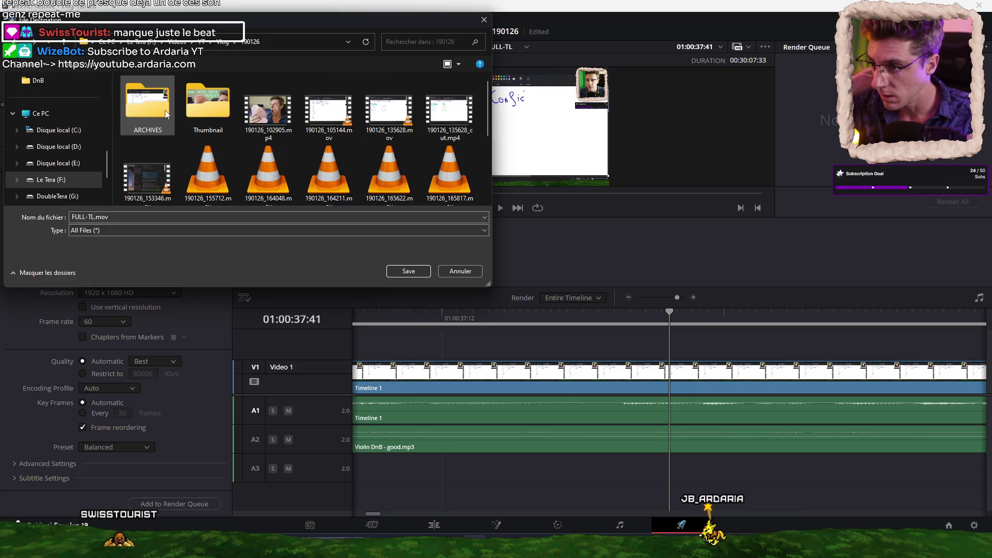
double_click(124, 217)
text(episode-2-h)
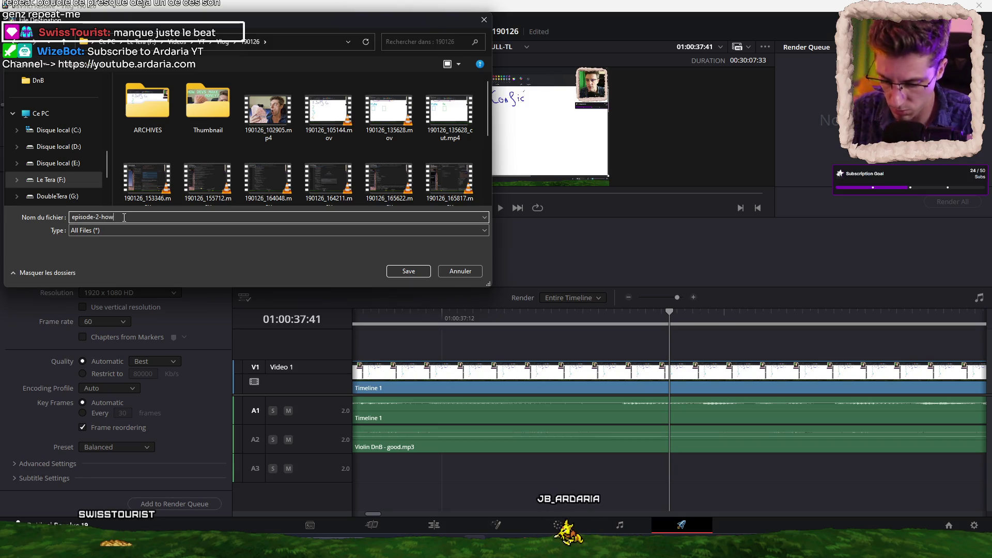
text(ow-to-make-money-as-a-developer)
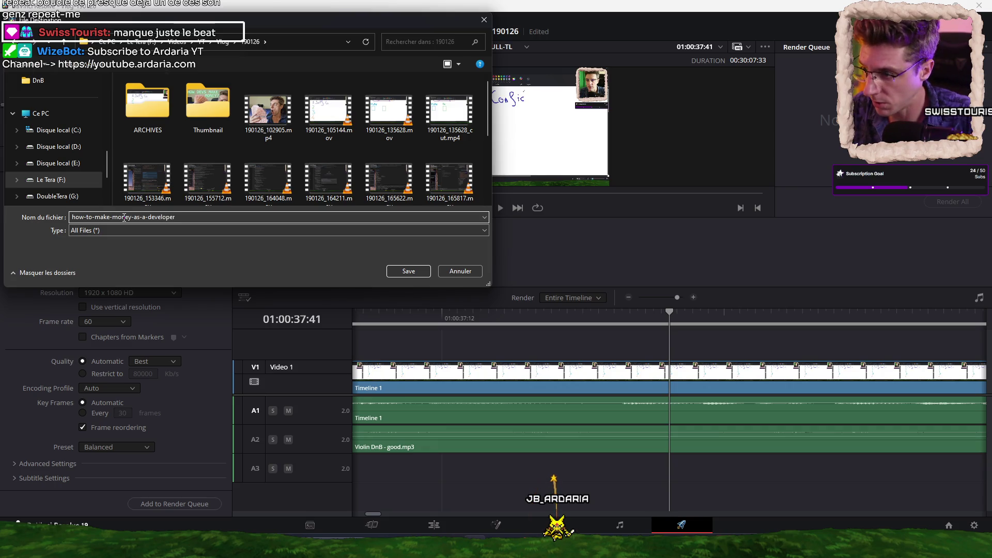
key(Return)
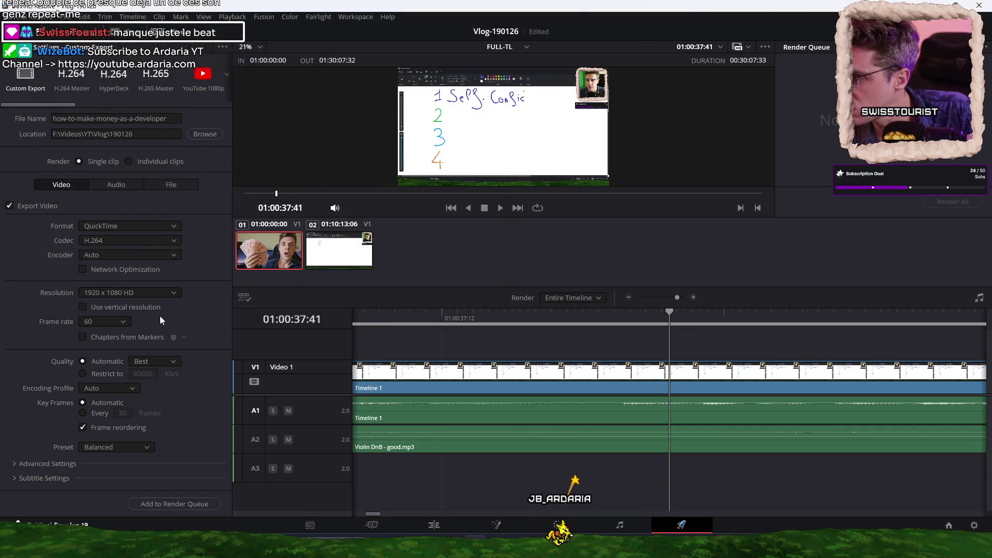
Check the audio export settings and add the vlog to the render queue
click(106, 185)
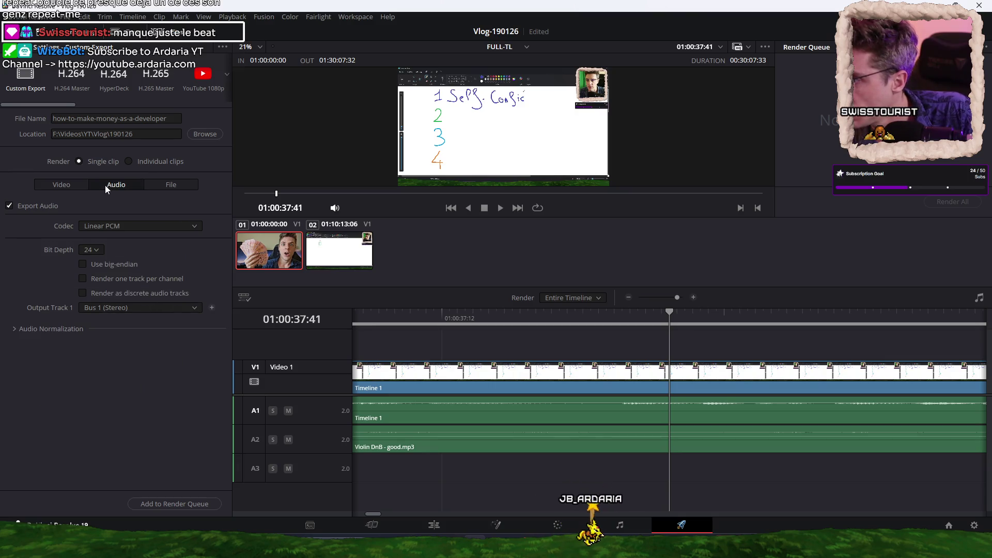
click(58, 184)
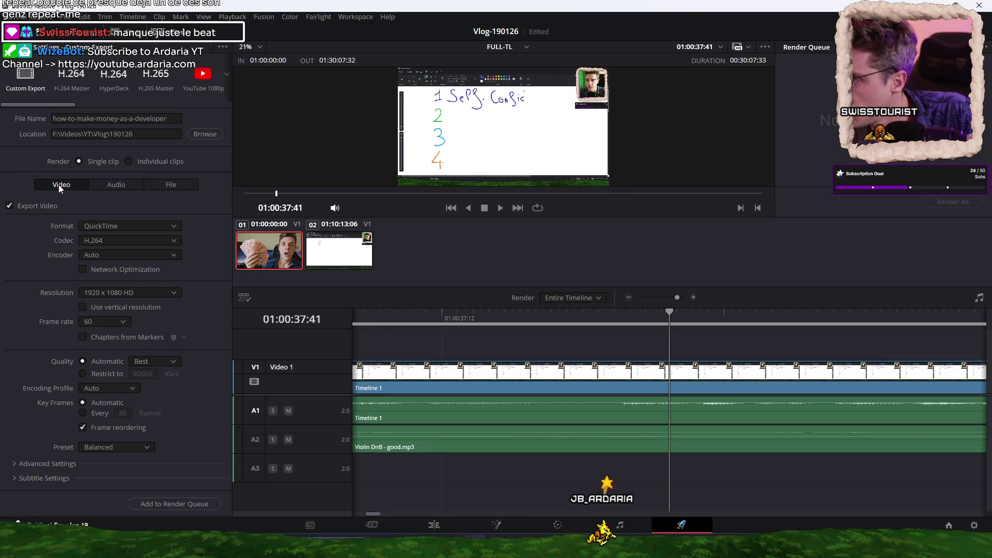
click(172, 504)
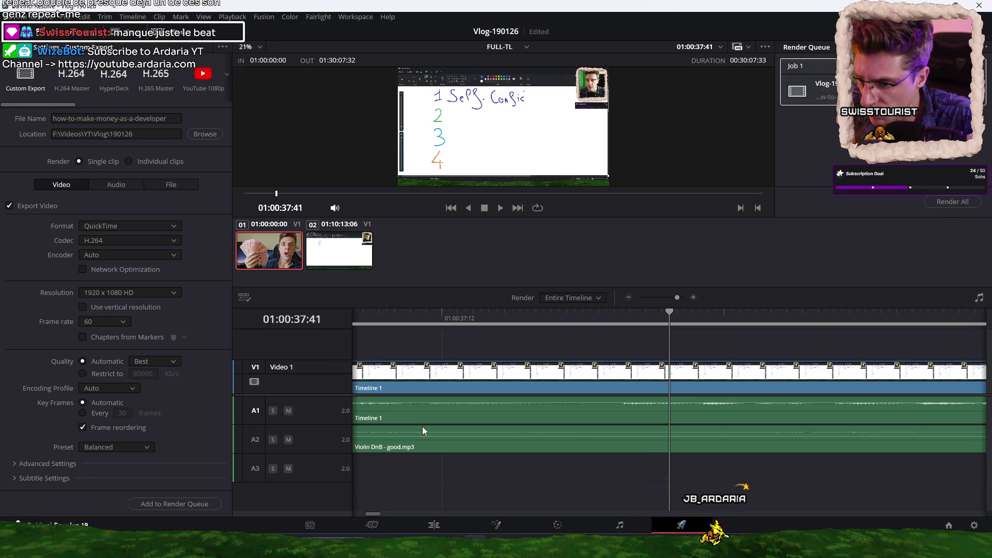
Review Advanced and Audio settings, then render the queued Vlog-190126 job and show the desktop
click(23, 464)
scroll(32, 404, down, 2)
scroll(32, 405, down, 2)
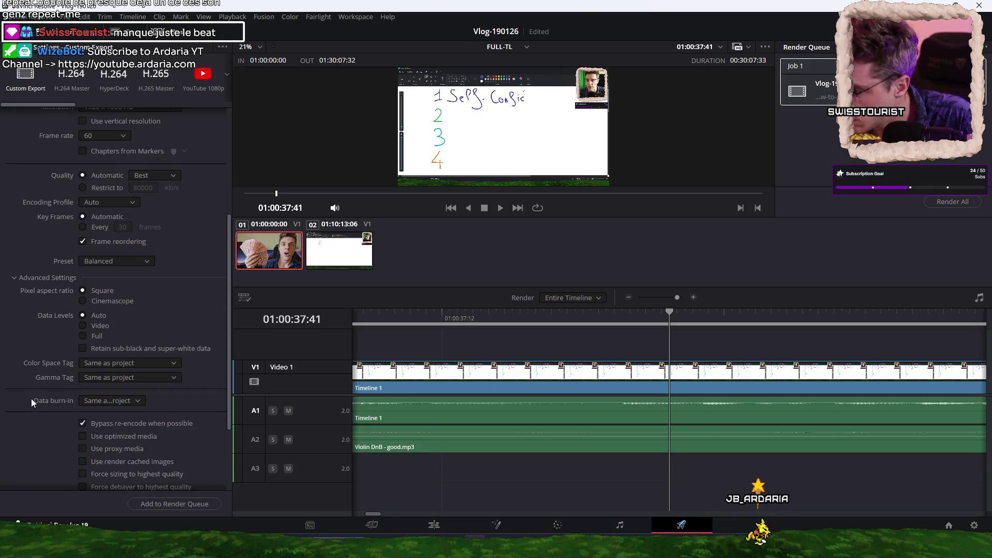
scroll(31, 399, down, 2)
scroll(43, 395, up, 2)
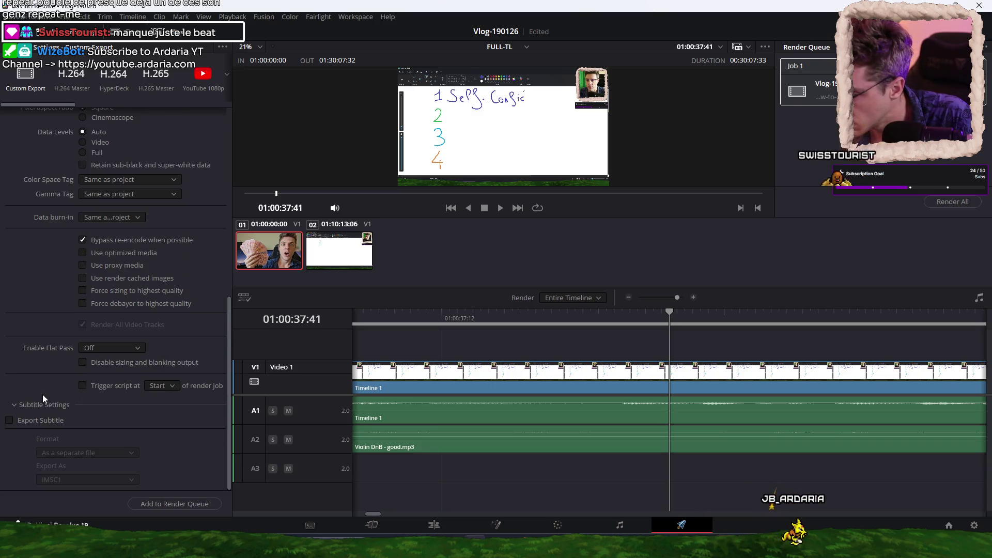
scroll(52, 411, up, 2)
scroll(51, 411, up, 3)
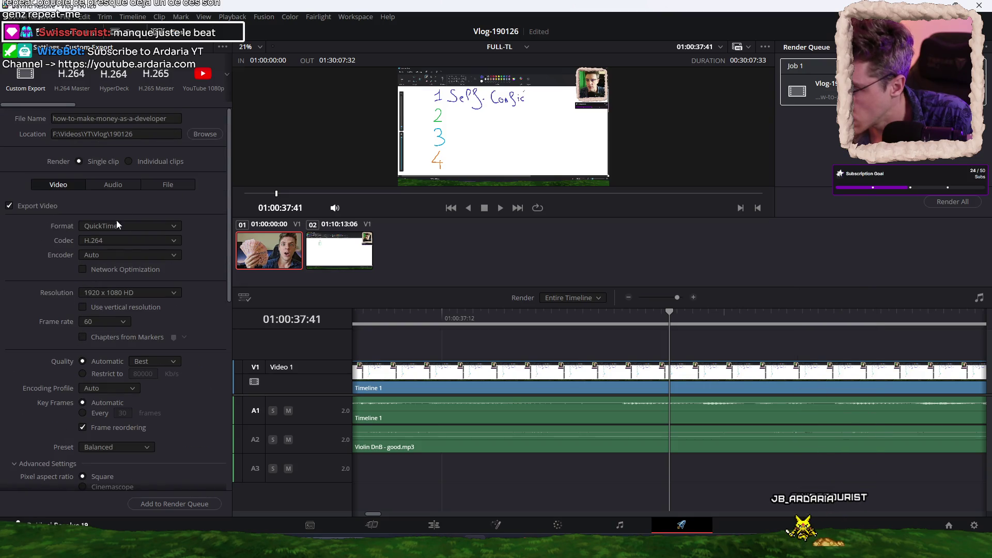
click(115, 185)
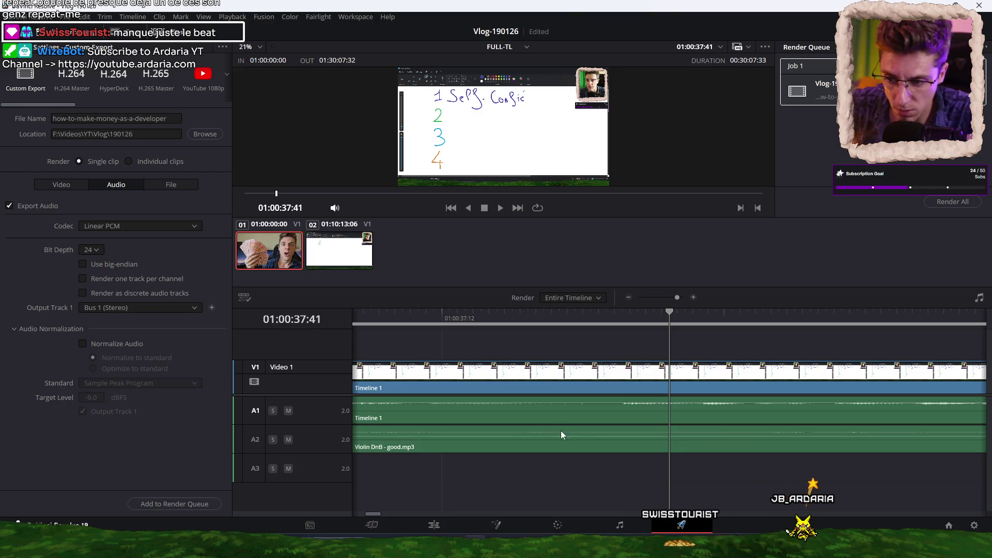
click(963, 203)
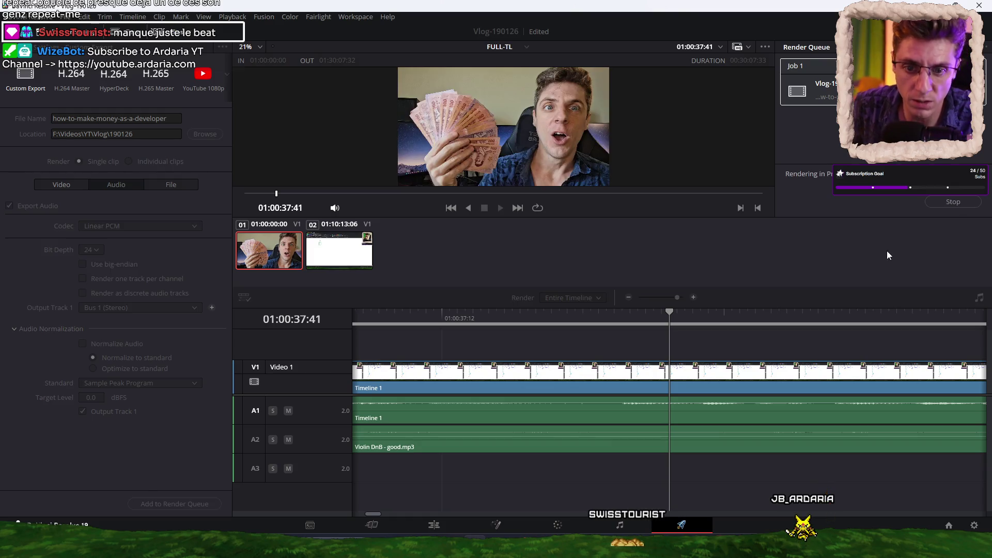
key(super+d)
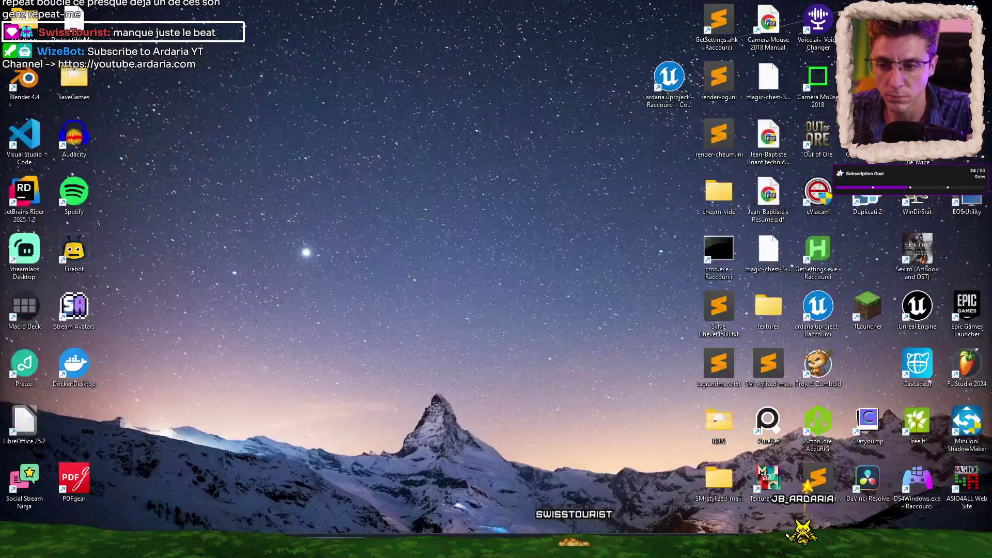
Launch GIMP from Windows search, then bring Brave forward on its YouTube tab
key(super)
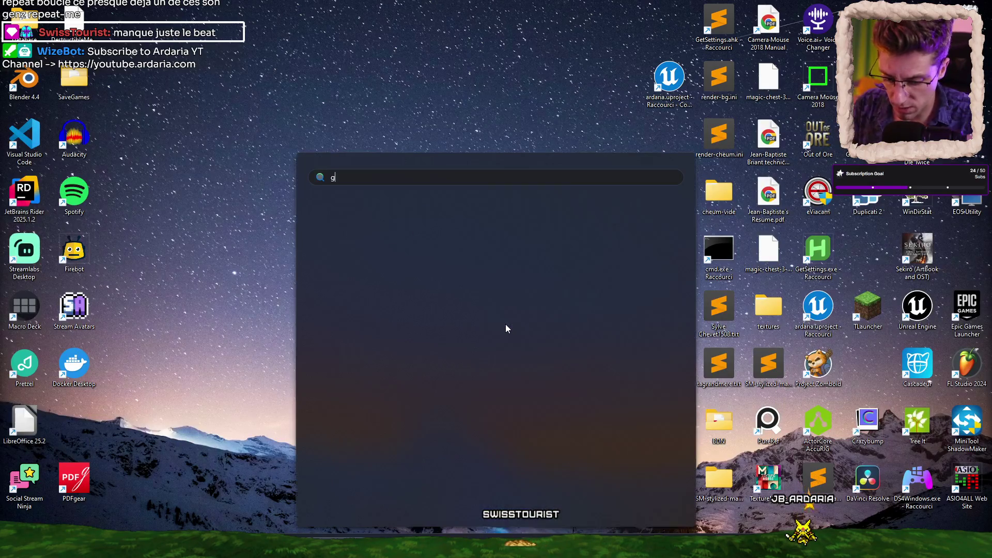
text(gimp)
key(Return)
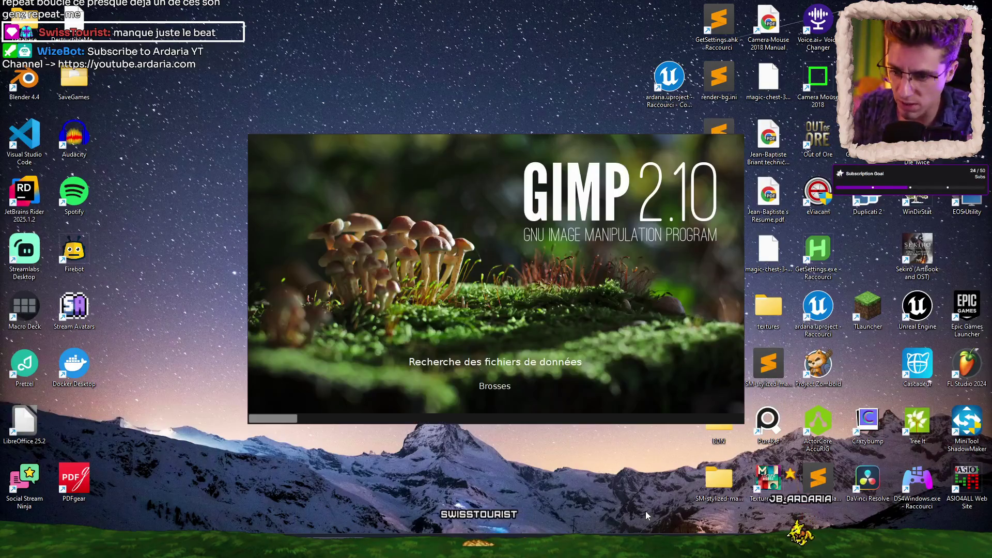
click(600, 548)
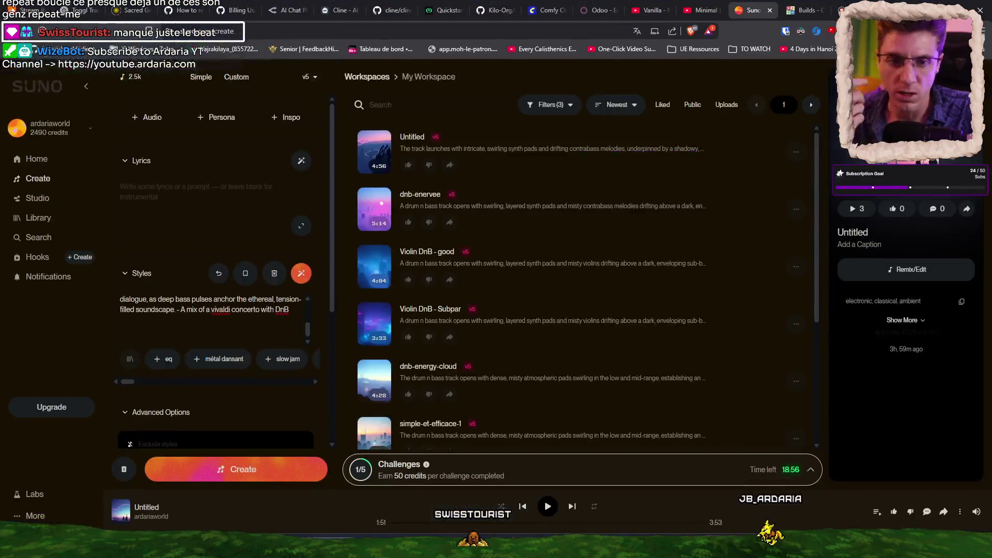
click(726, 9)
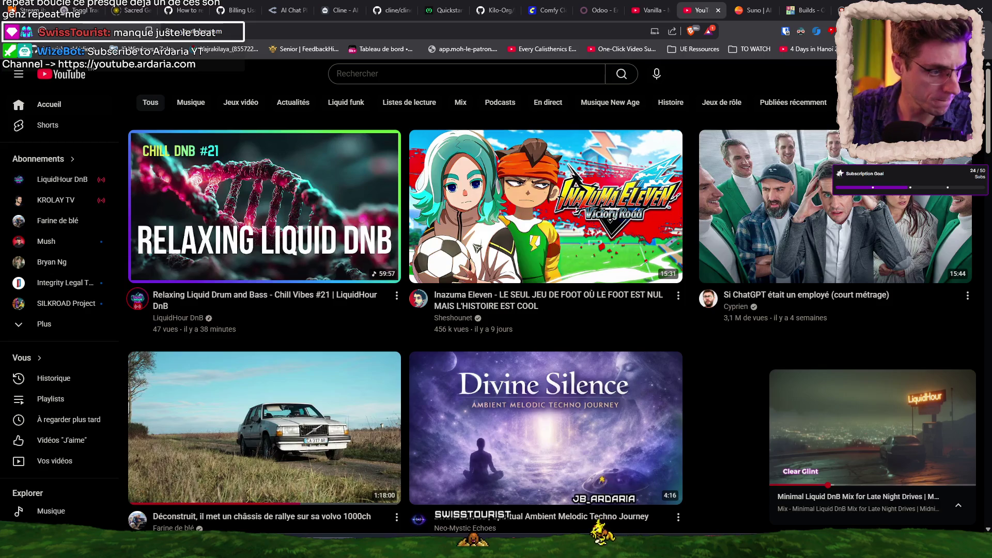
Search YouTube for 'make money as a developer'
click(447, 78)
text(make money as a developer)
key(Return)
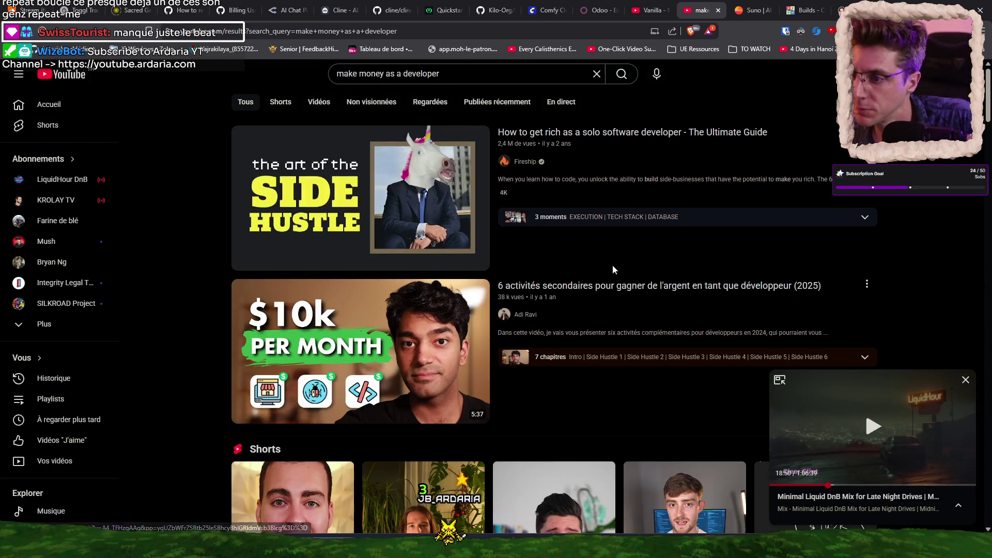
Open a new browser tab and start a 'thumbnail maker online' search
scroll(178, 324, down, 2)
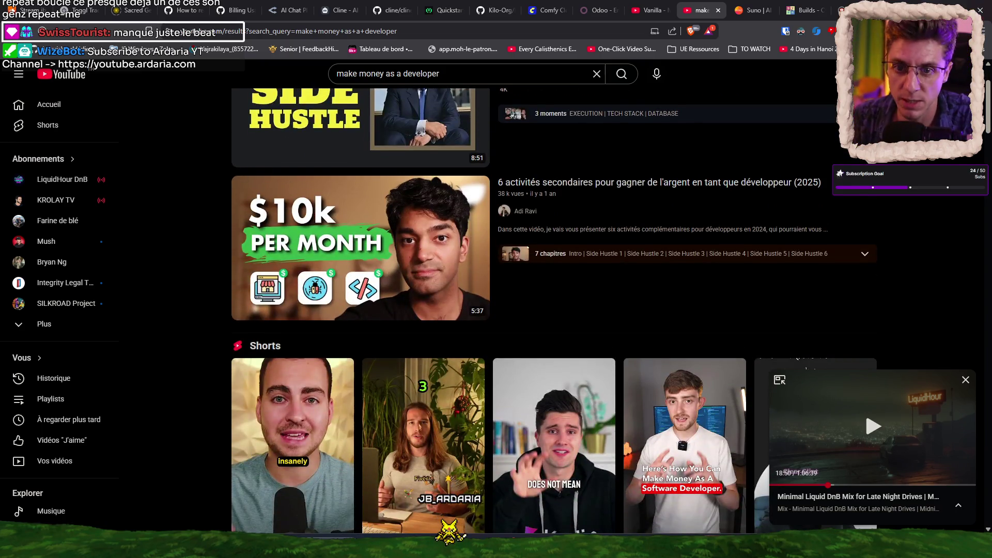
key(ctrl+t)
text(tron.fr)
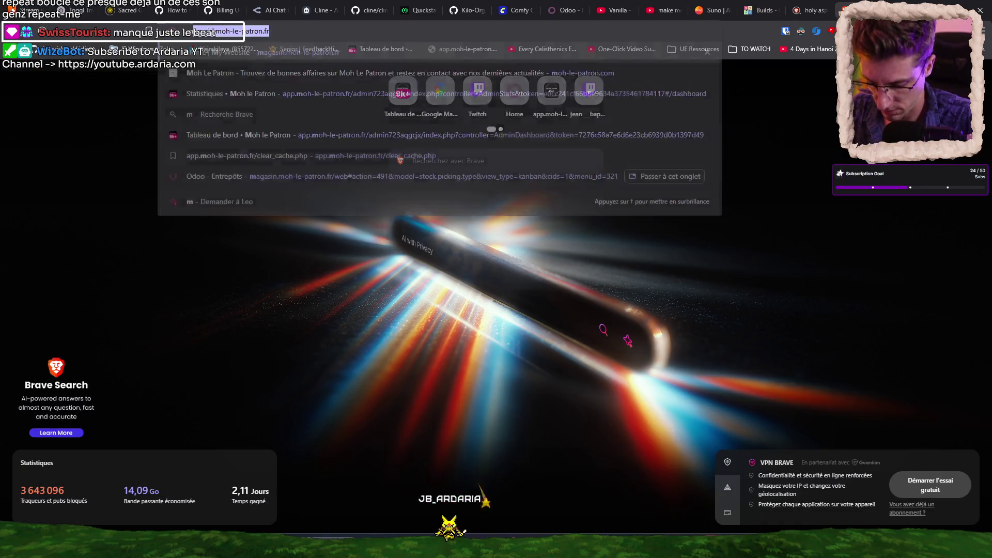
text(humbnail)
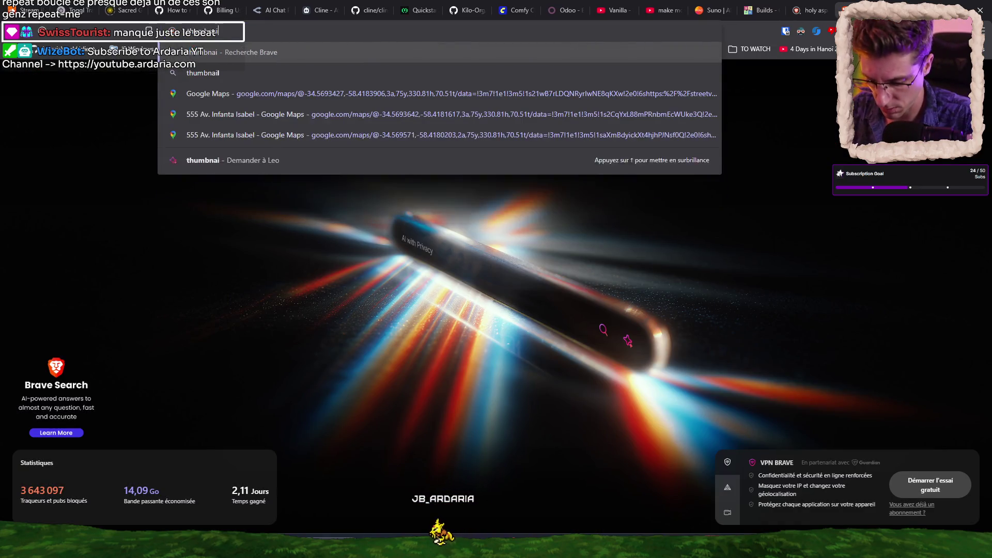
text( maker)
text( ai online)
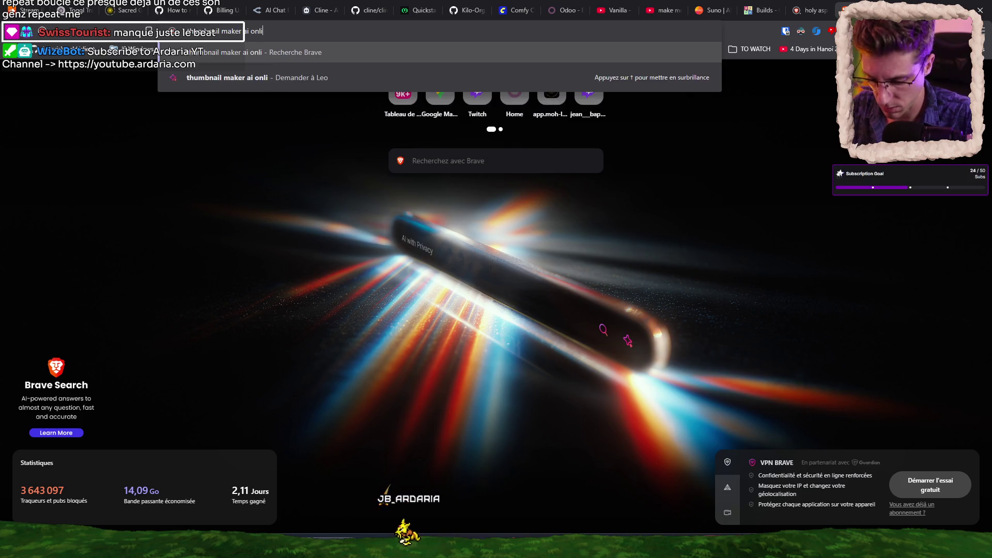
Run the AI thumbnail maker search and check the Canva and invideo results
key(Return)
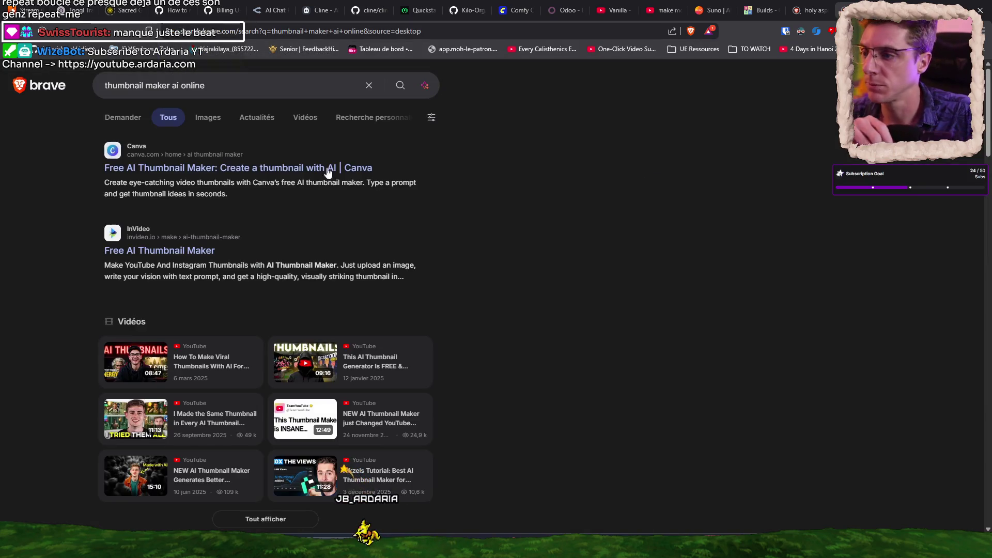
click(256, 171)
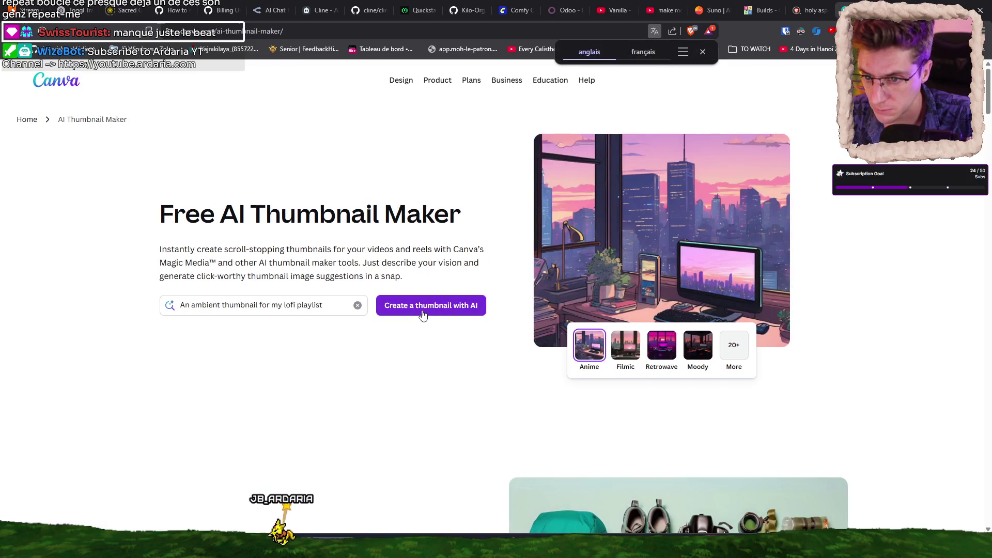
scroll(442, 360, down, 5)
key(alt+Left)
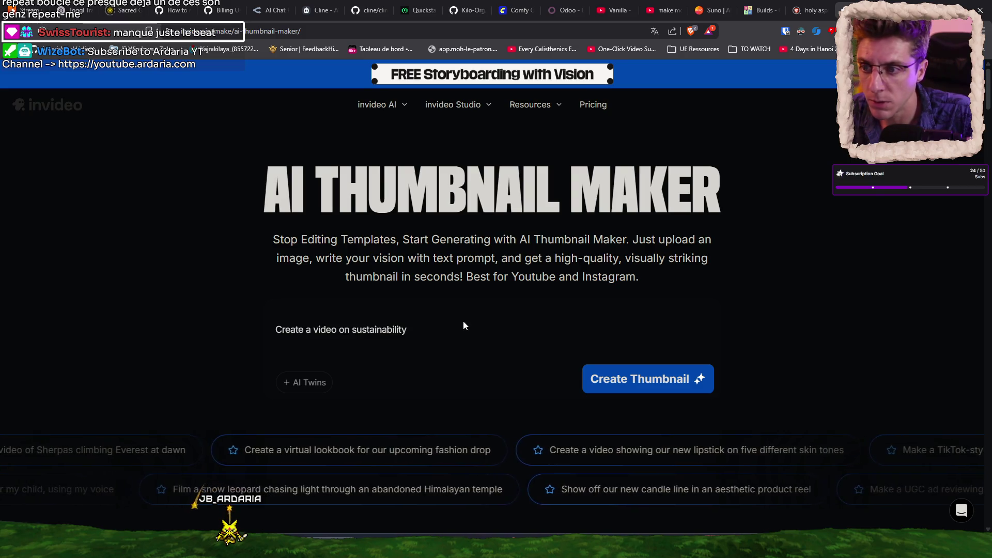
key(alt+Left)
Refine the search with 'from image' and open Thumbnail.Ai's create-thumbnail page
text(from imag)
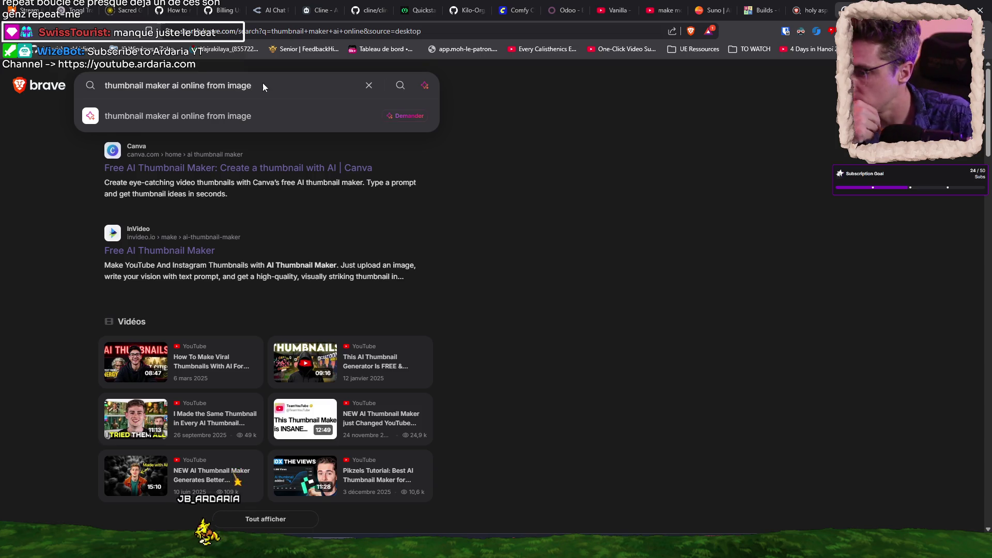
key(Return)
scroll(563, 248, down, 6)
scroll(563, 248, down, 4)
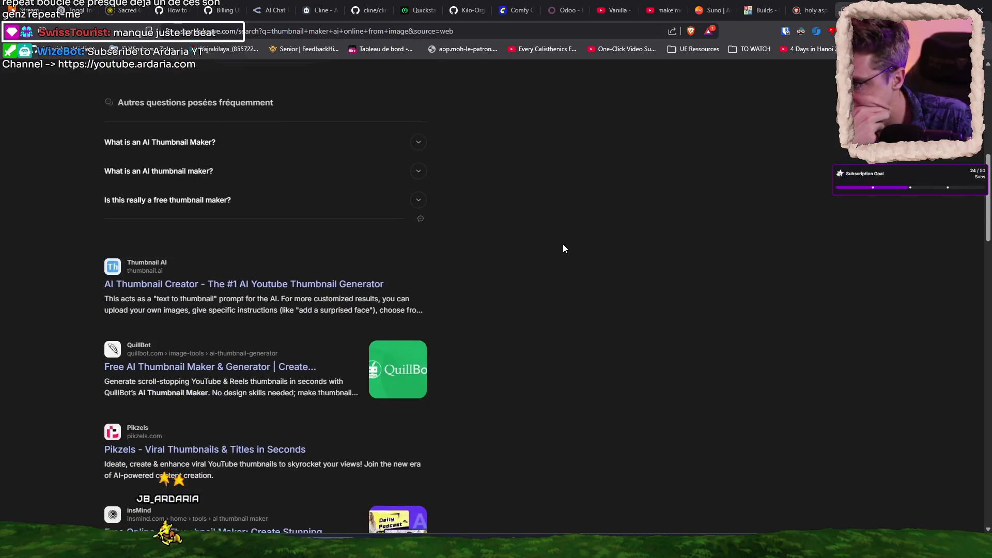
click(267, 235)
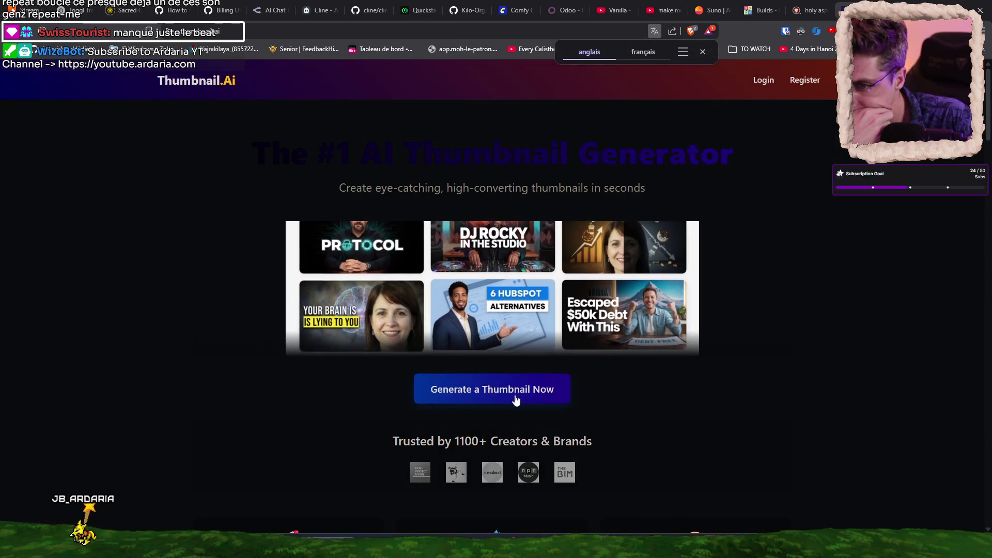
click(512, 390)
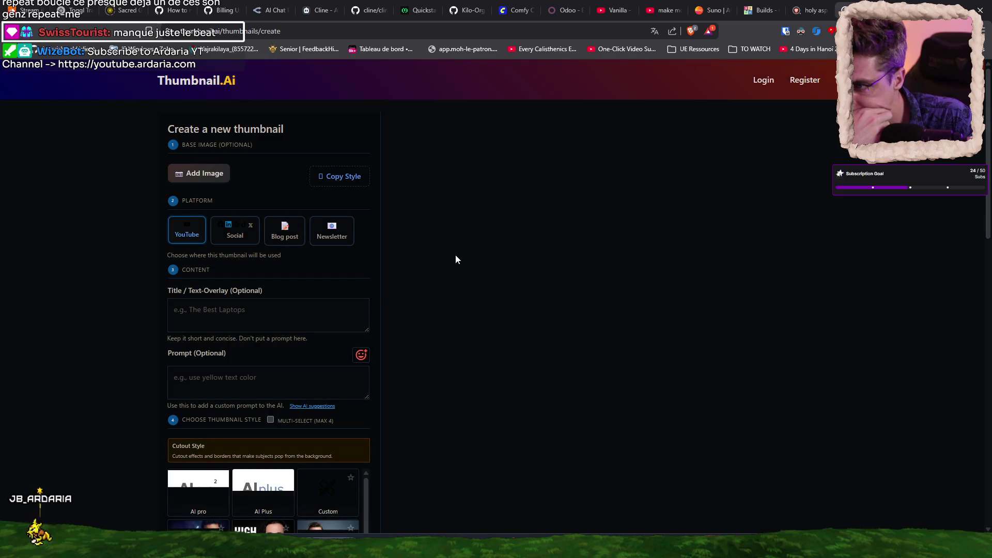
Upload Thumbnail-base00108000.jpg from the Thumbnail folder as the base image
click(206, 178)
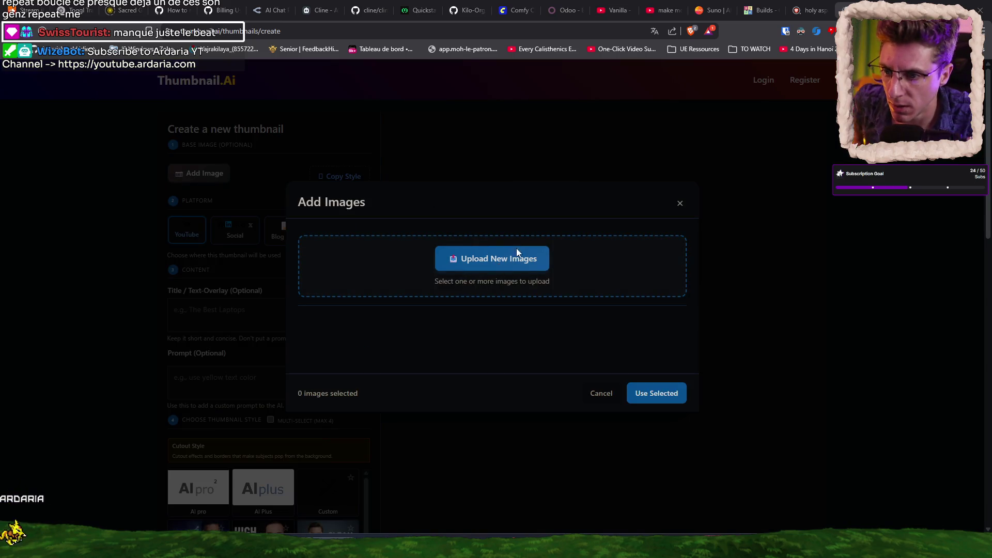
click(514, 256)
double_click(218, 95)
double_click(161, 100)
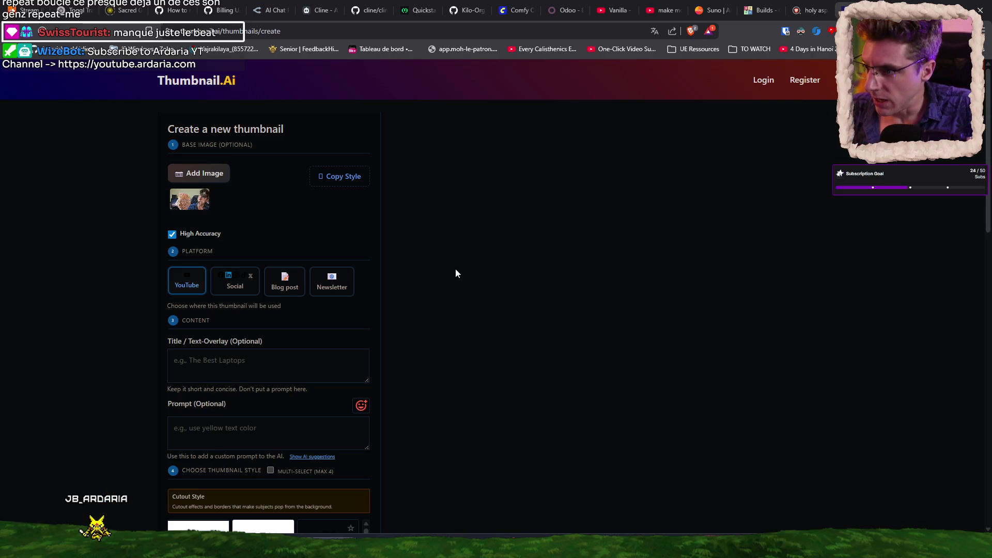
scroll(263, 217, down, 2)
Set the thumbnail title to 'HOW I MAKE DEV MONEY'
click(332, 257)
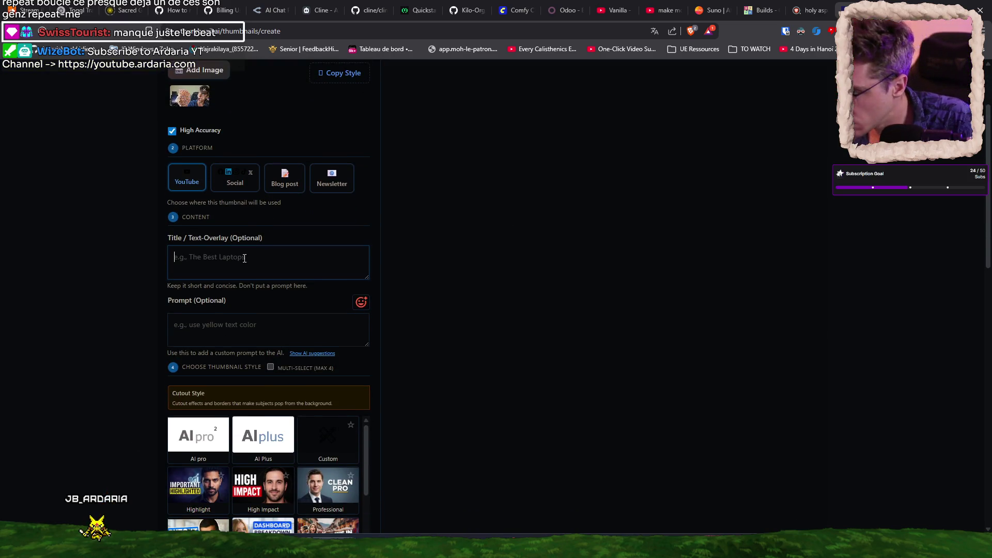
text(HOW TO MAKE MONEY WITH DEV)
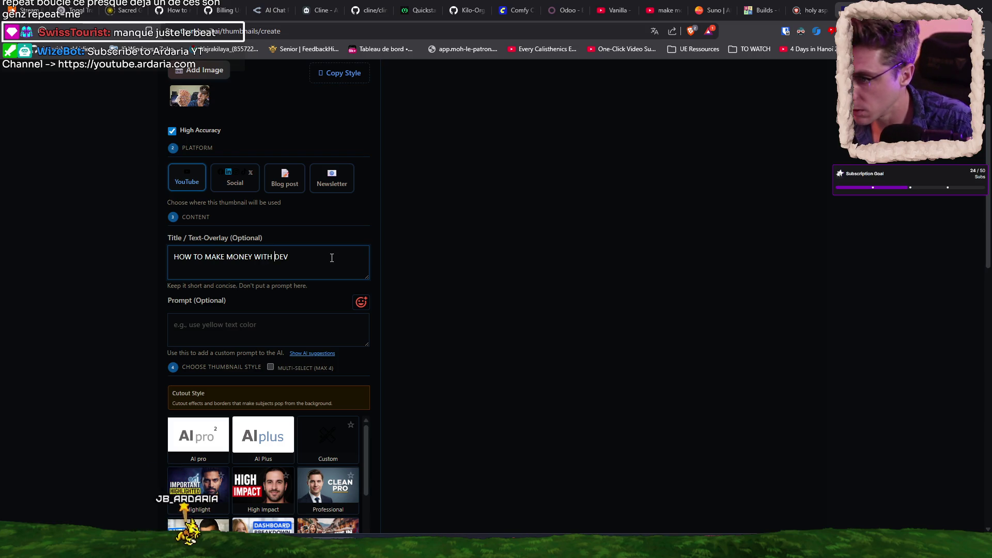
text(A)
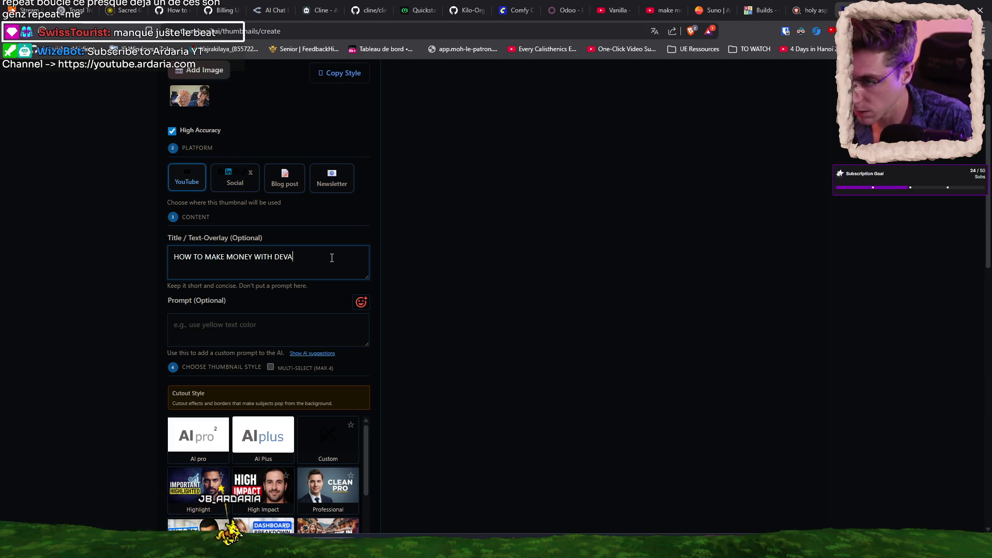
key(ctrl+a)
text(HOW I MAKE DEV MOEN)
key(BackSpace)
key(BackSpace)
text(NEY)
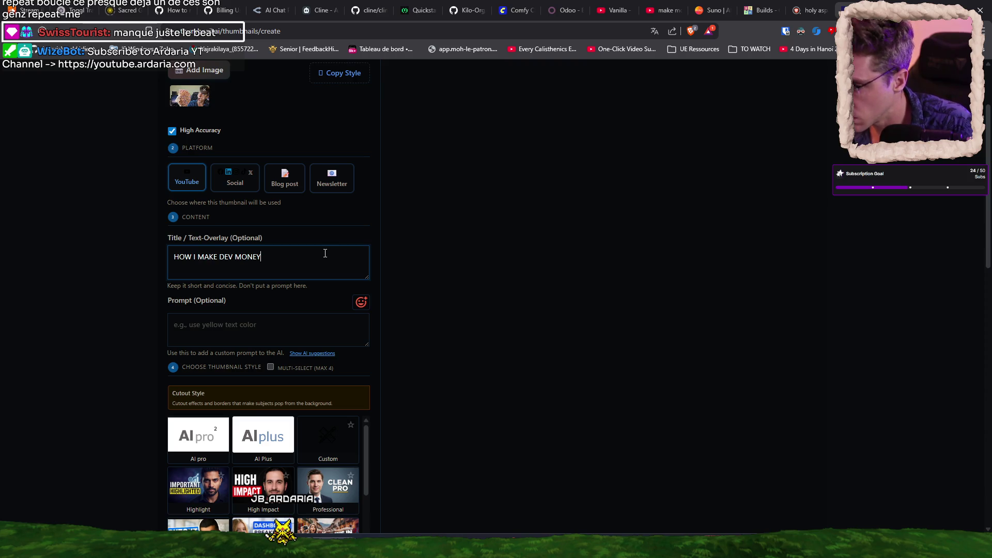
Enter a prompt to highlight the money, then approve Google sign-in
click(282, 325)
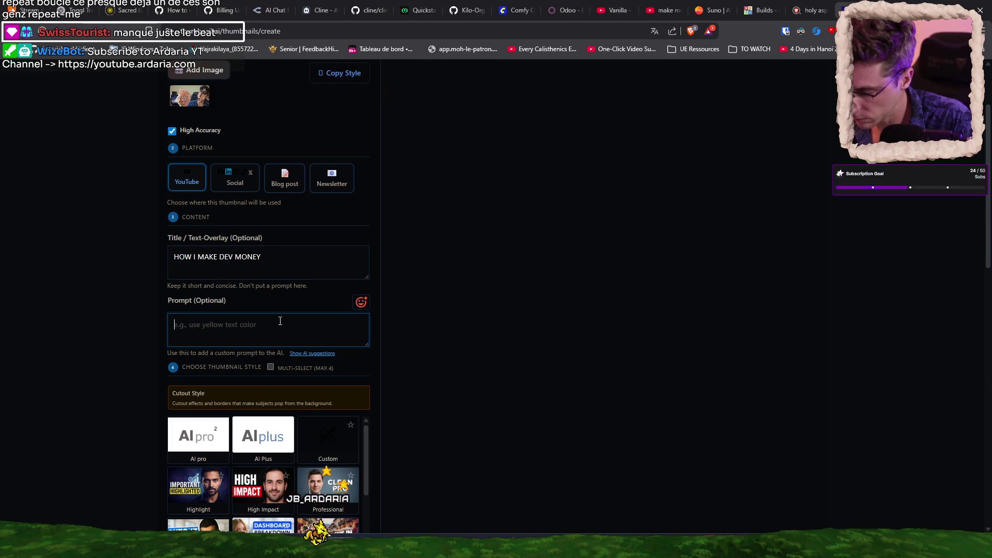
text(mone)
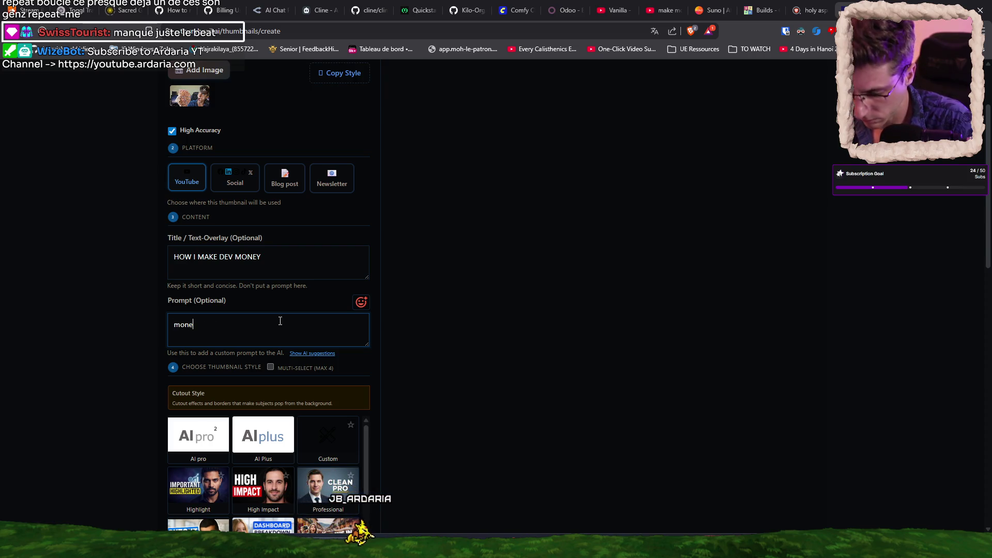
text(y highlighted)
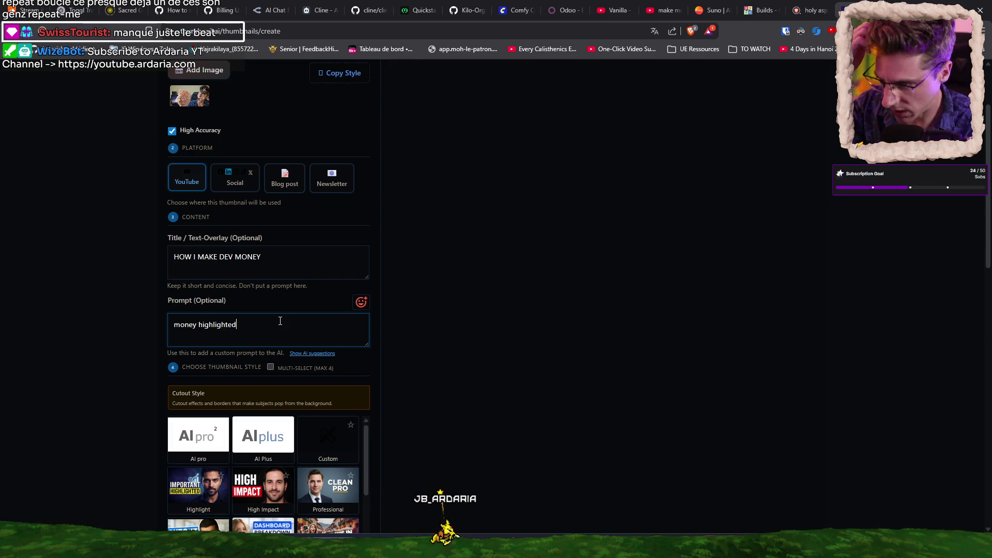
text(,)
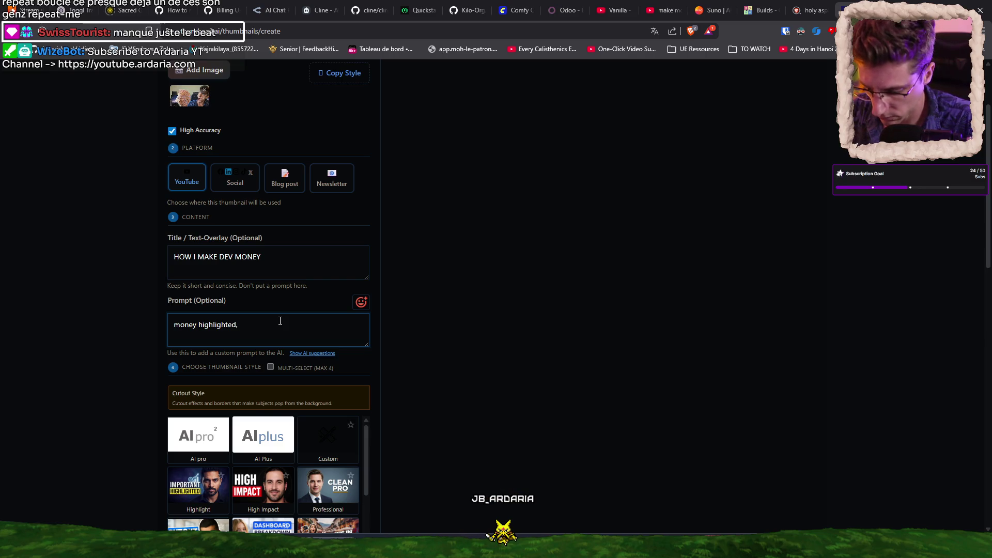
text(op)
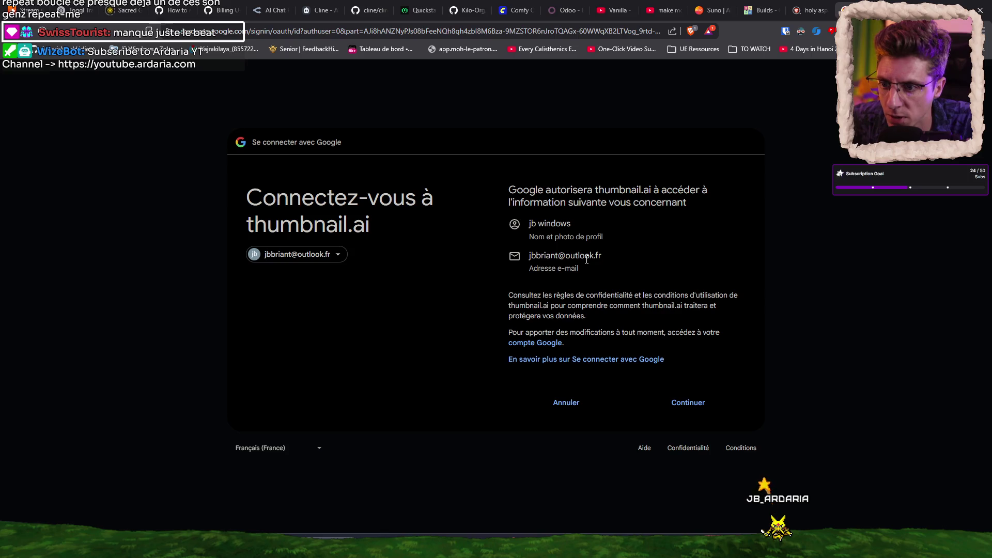
click(705, 402)
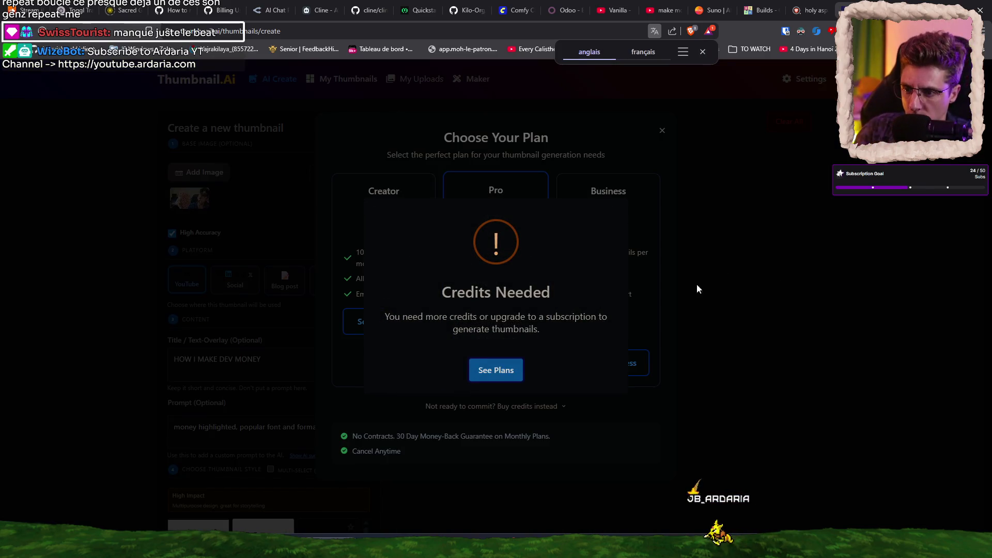
Review the credit plans, close them, and scroll back to the title field of the create form
click(498, 370)
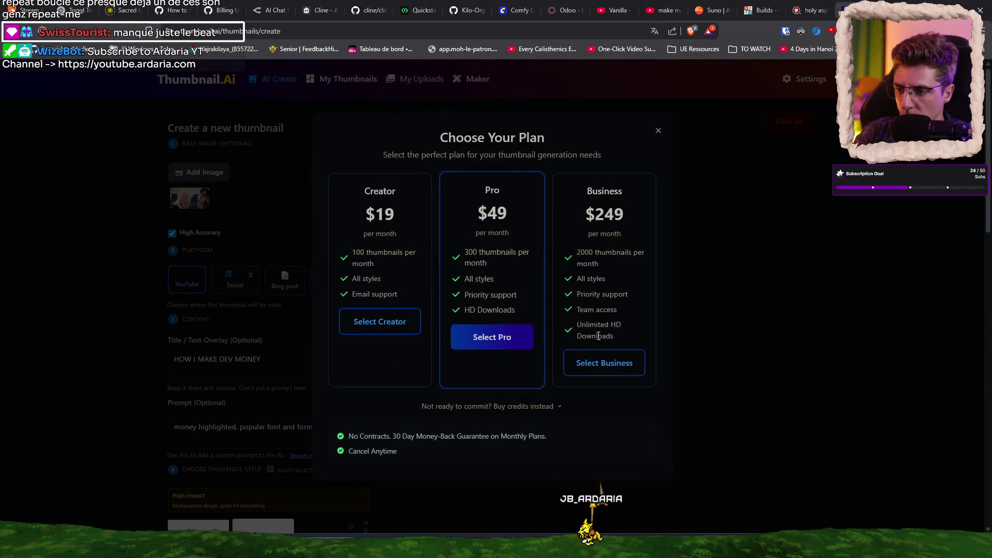
click(658, 131)
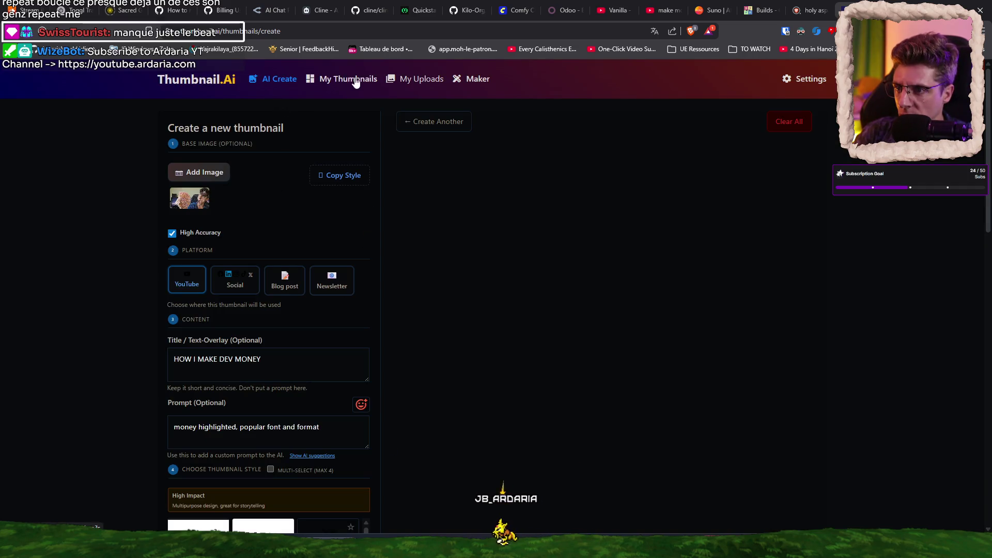
scroll(520, 216, down, 2)
scroll(508, 210, down, 7)
scroll(479, 215, down, 5)
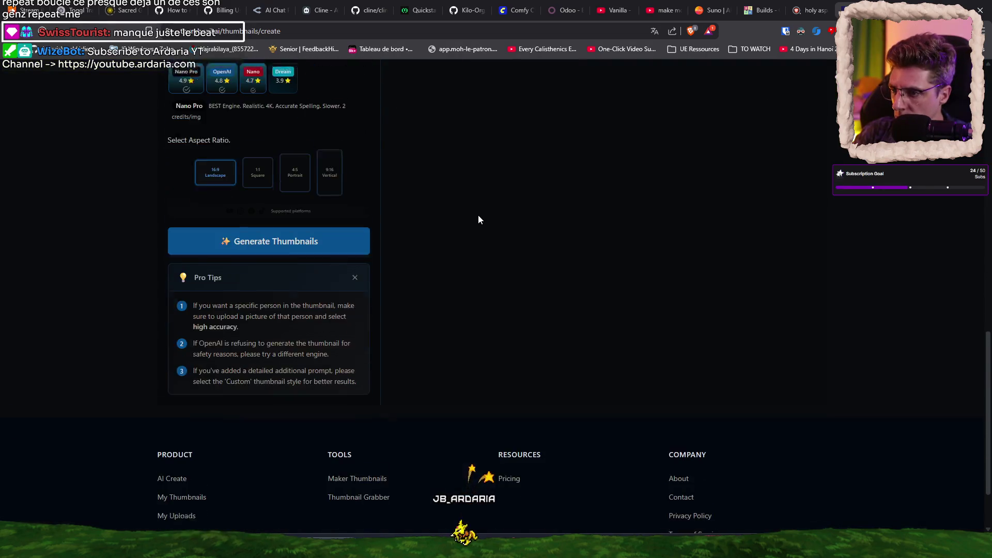
scroll(478, 215, up, 2)
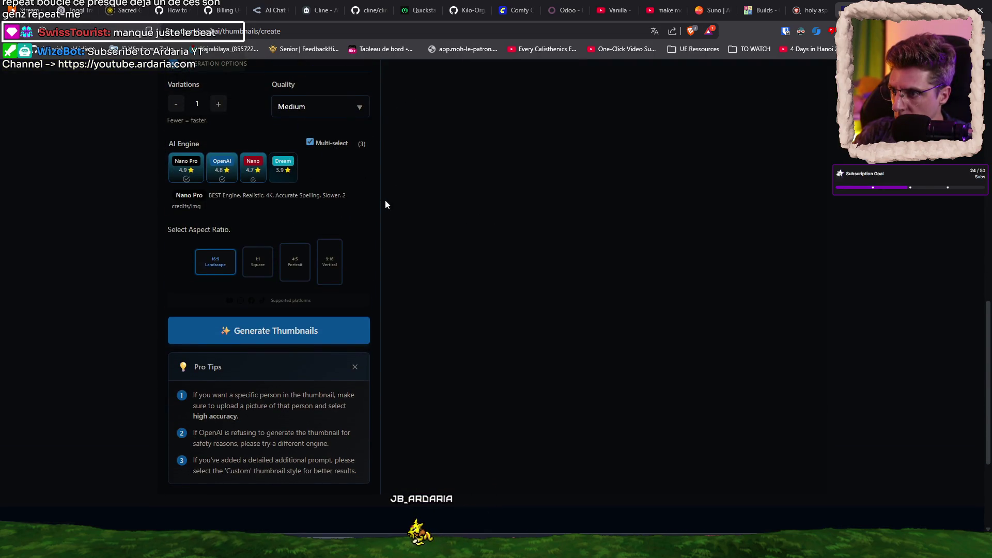
scroll(386, 205, down, 3)
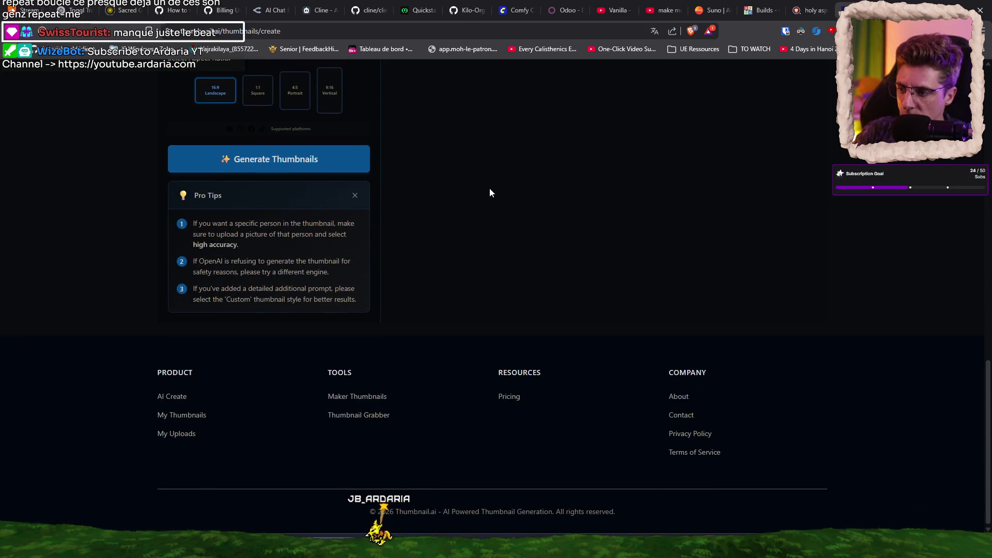
scroll(562, 250, up, 10)
scroll(554, 237, up, 10)
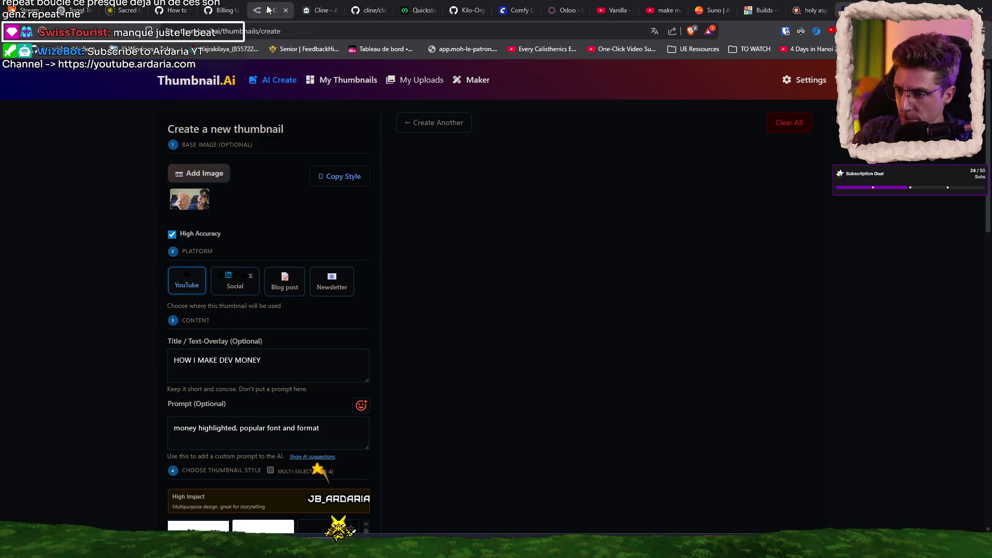
click(261, 360)
Start a new OpenRouter chat using the GPT-5 Image model
key(ctrl+a)
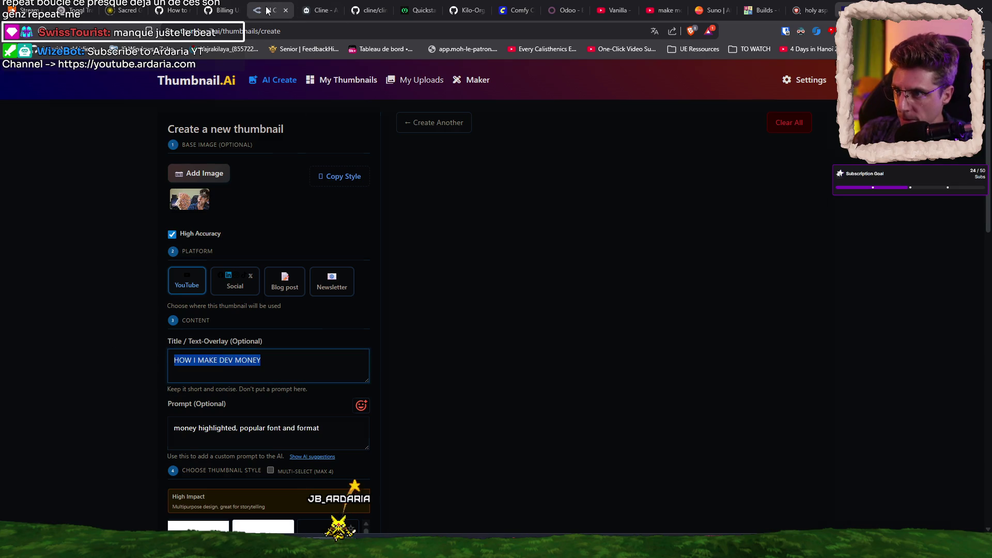
click(268, 11)
click(79, 103)
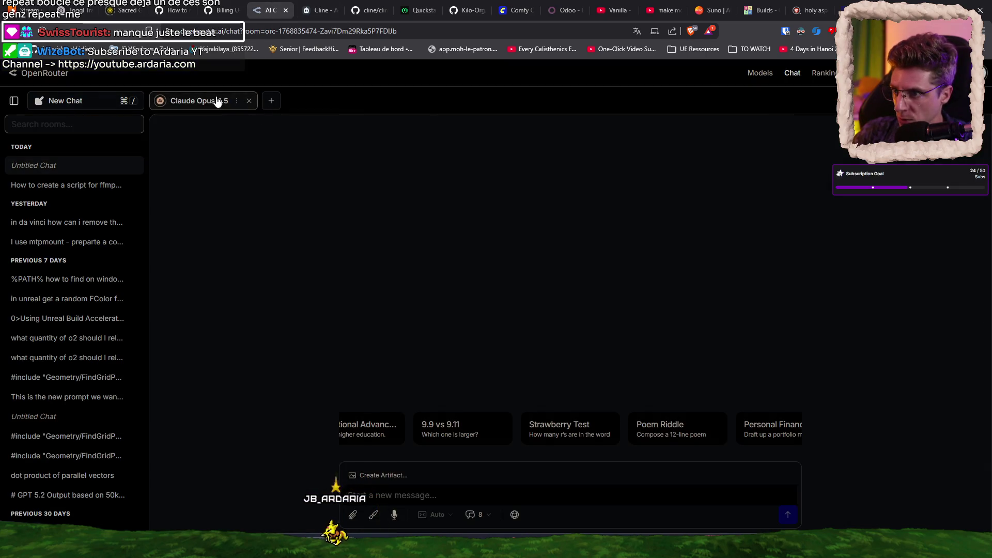
click(271, 101)
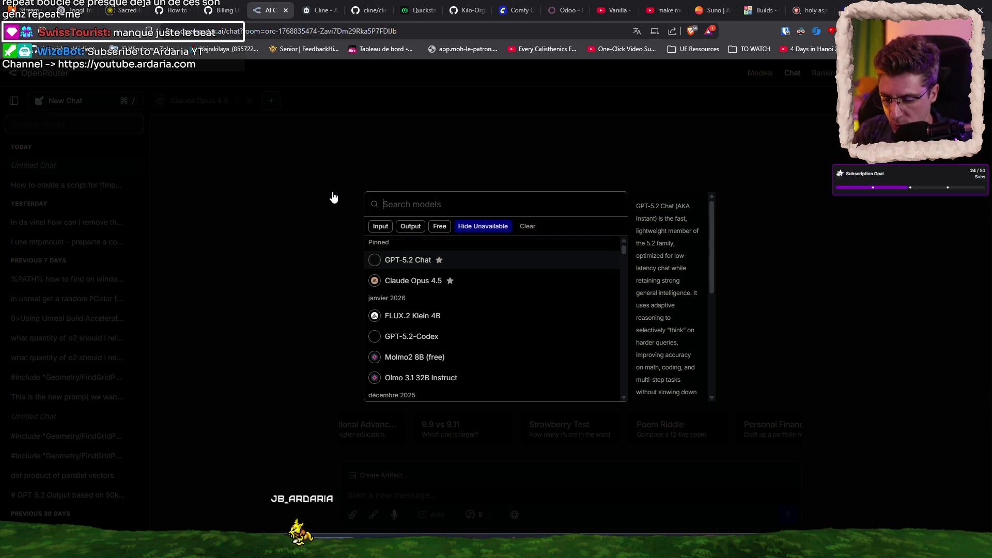
text(gpt)
key(Down)
key(Down)
key(Down)
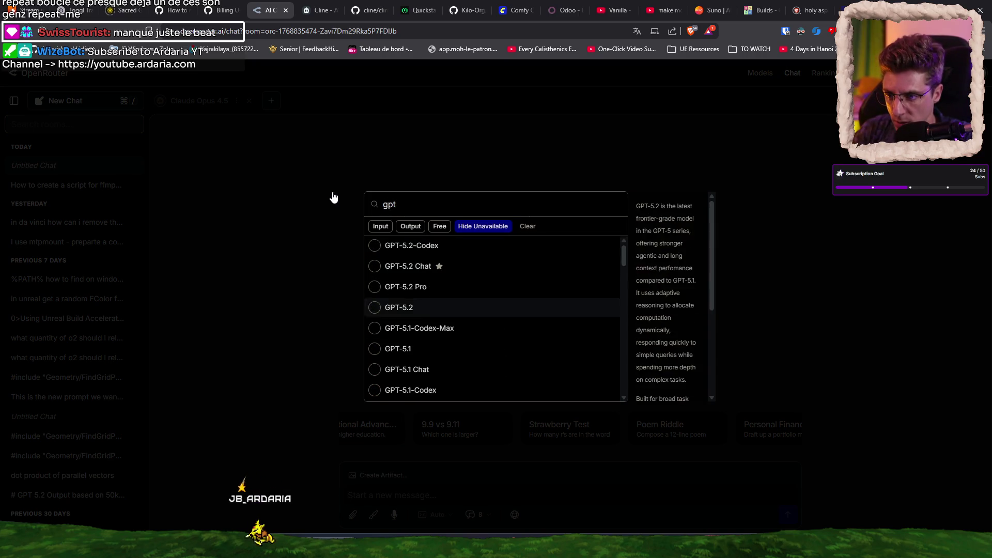
key(Down)
key(Down)
key(Down)
key(Down)
key(Down)
key(Down)
key(Down)
key(Up)
key(Down)
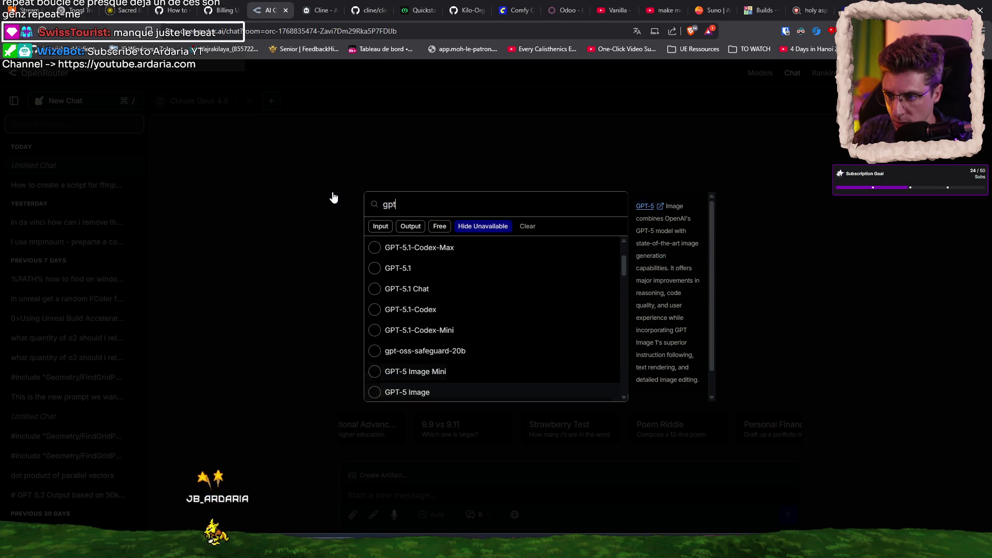
key(Return)
Send 'HOW I MAKE DEV MONEY' thumbnail prompt with Thumbnail-base00108000.jpg attached
text(HOW I MAKE DEV MONEY)
click(353, 514)
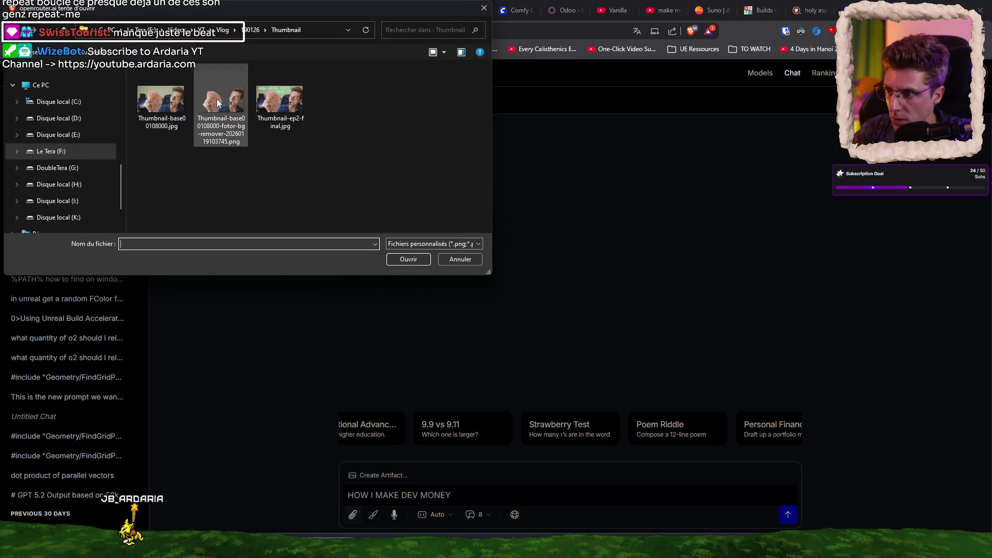
double_click(183, 108)
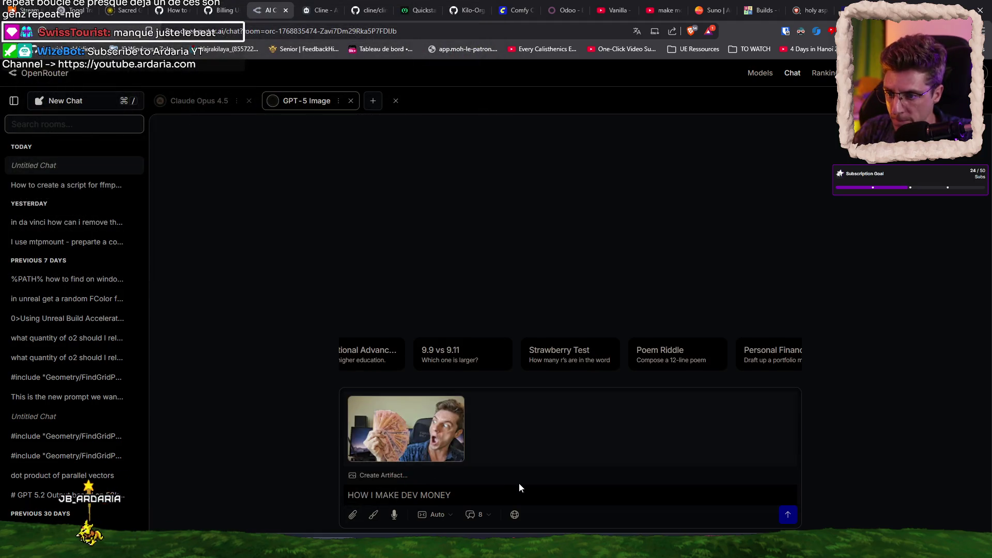
key(shift+Return)
text(Create a )
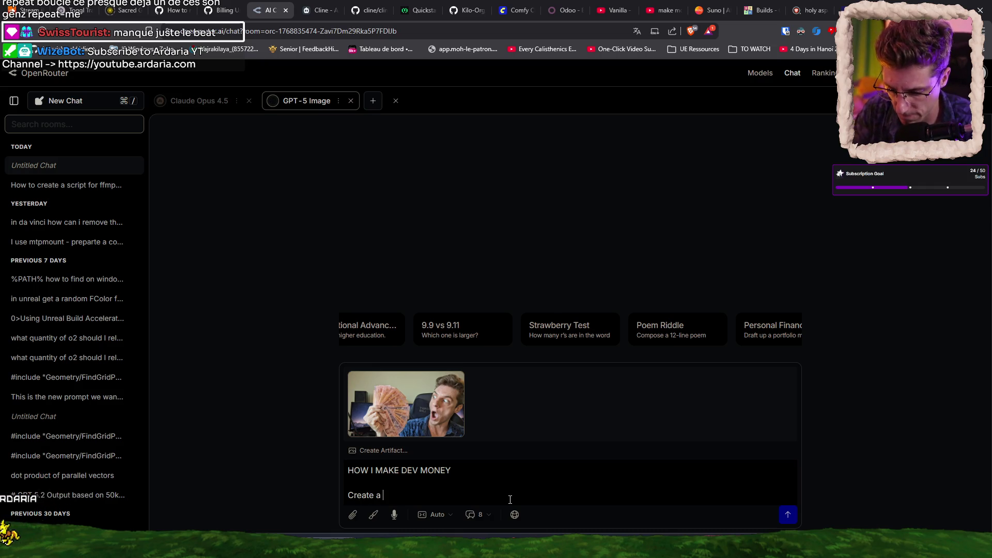
text( thuimbnail for a v)
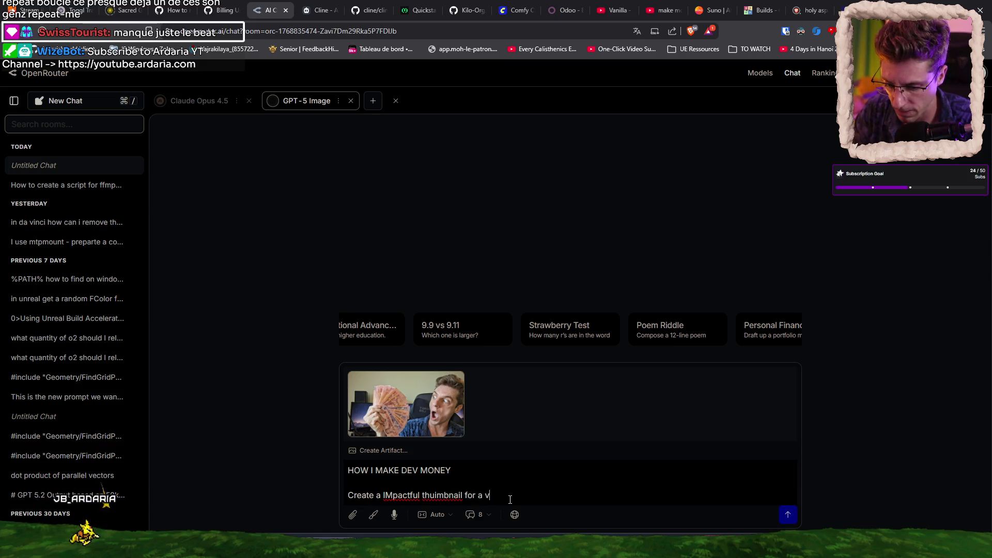
text(be)
key(shift+Return)
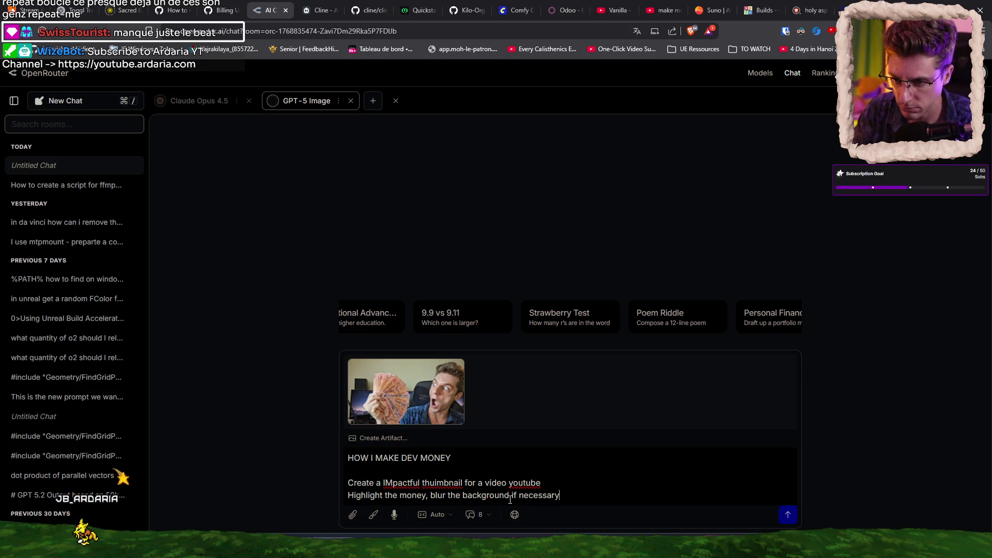
key(shift+Return)
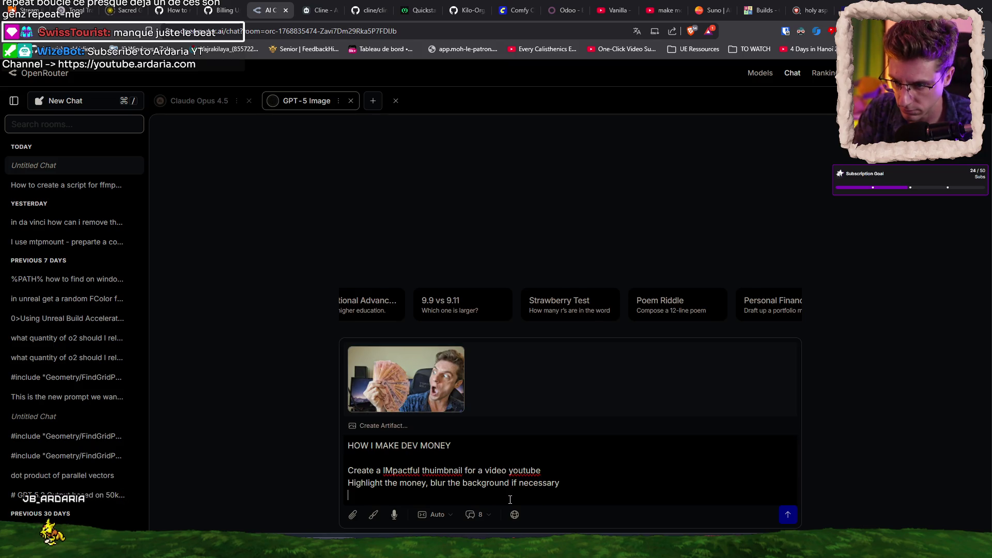
key(ctrl+a)
key(ctrl+c)
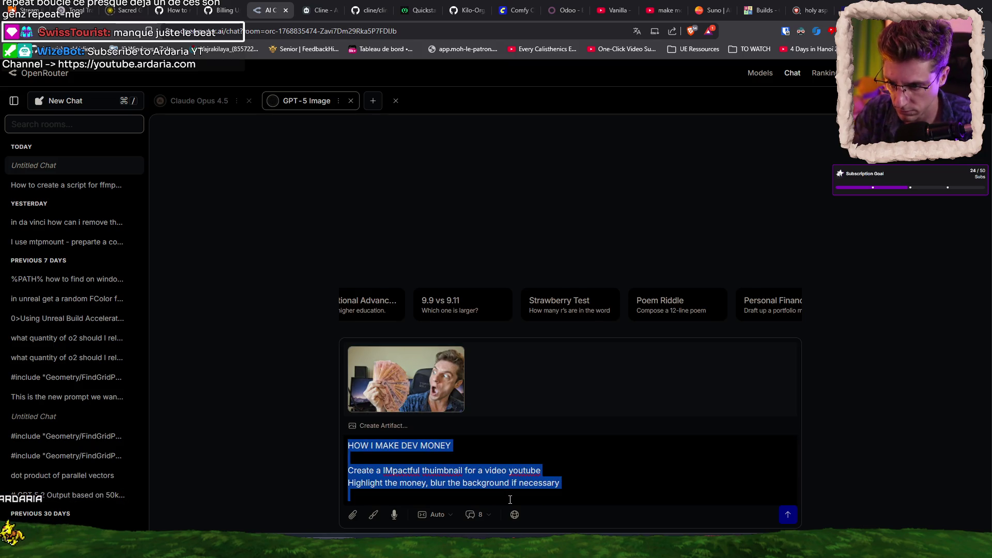
key(Return)
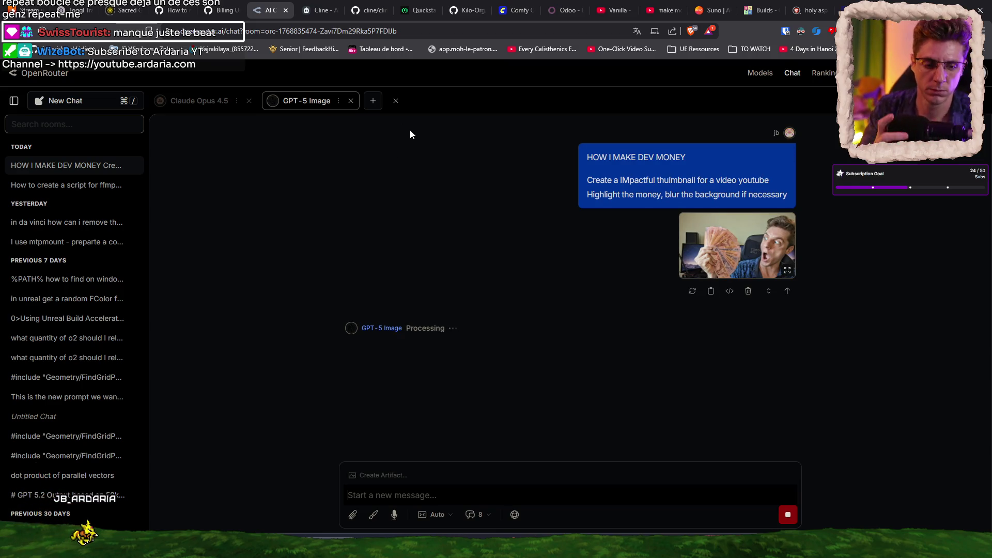
In a new Nano Banana Pro chat, paste the prompt, attach Thumbnail-base00108000.jpg, and send
click(106, 103)
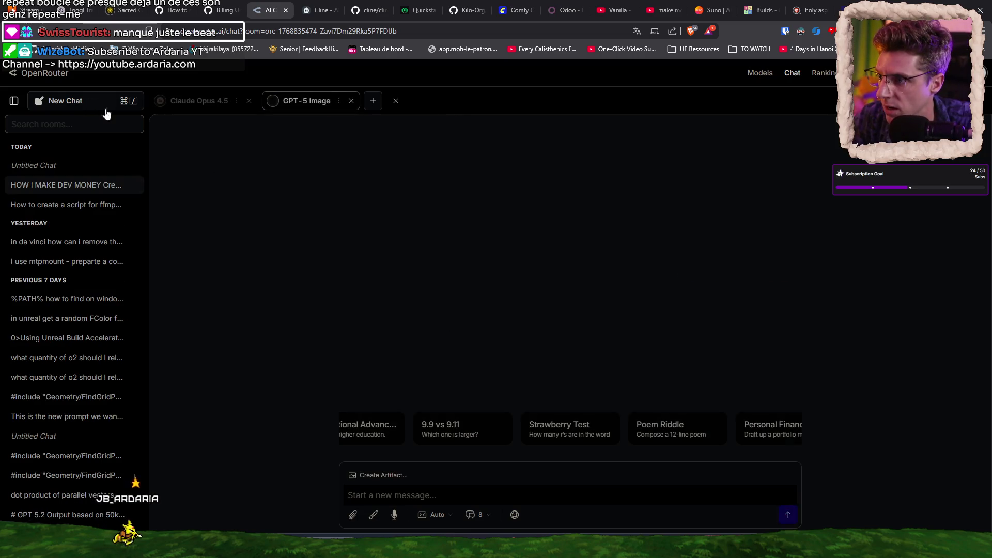
click(374, 101)
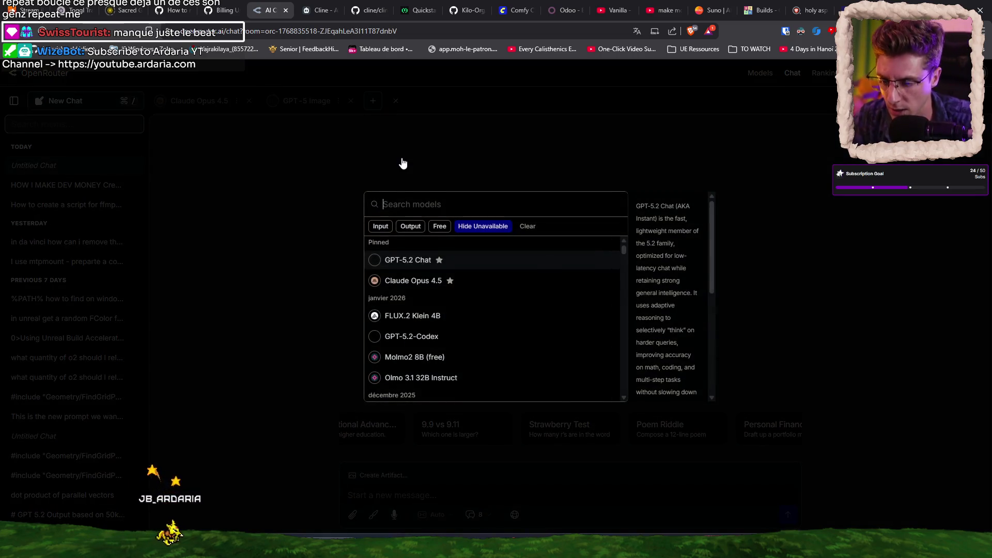
text(bana)
click(535, 252)
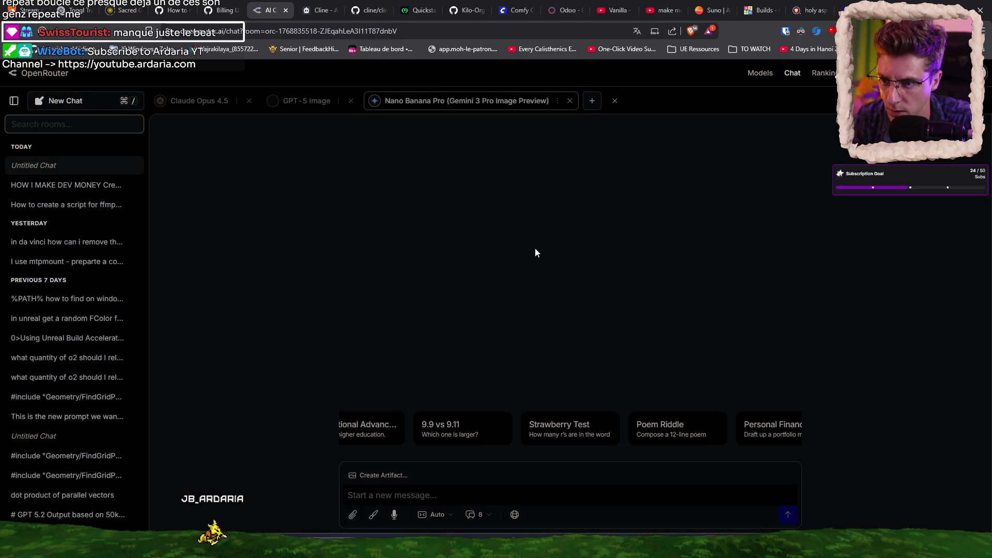
key(ctrl+v)
click(352, 515)
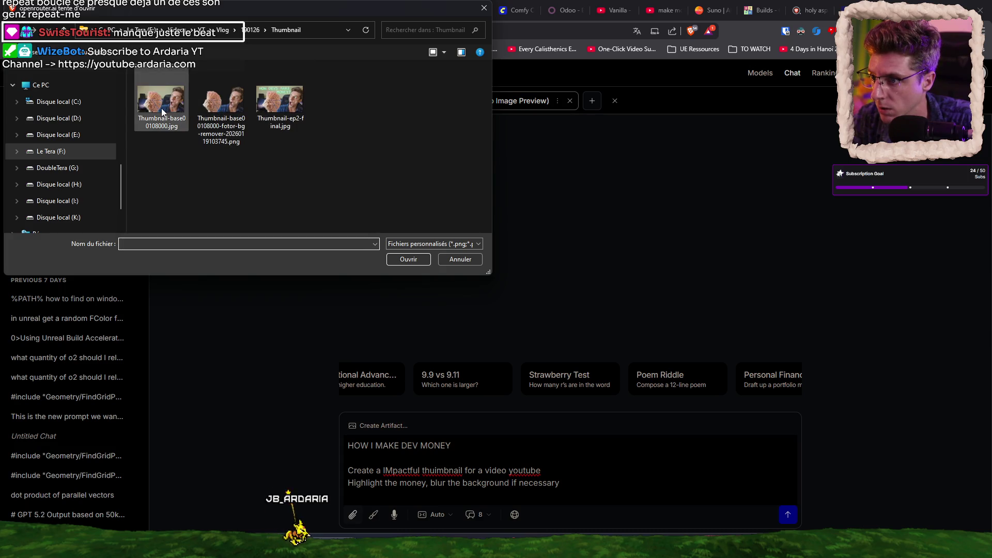
double_click(162, 112)
click(788, 514)
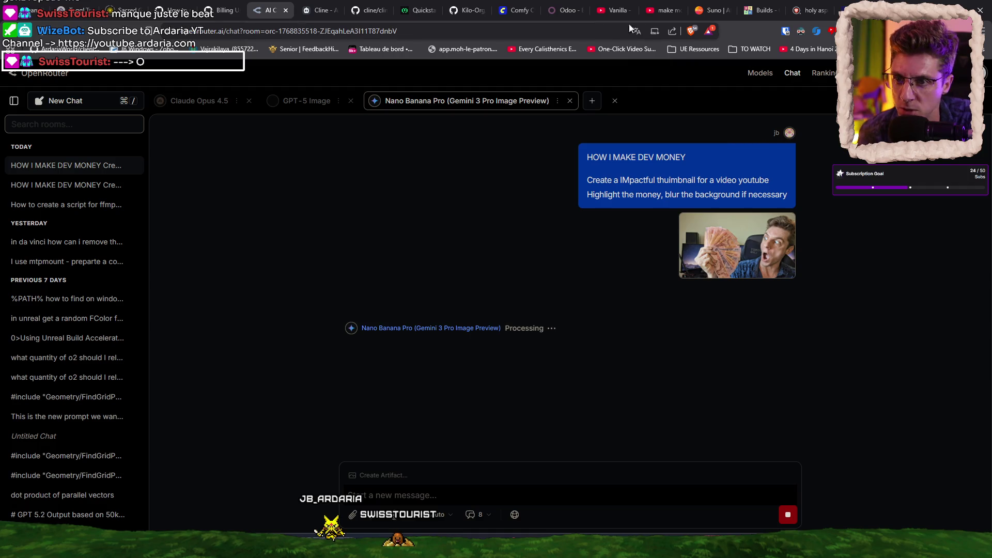
Check the SoundCloud tab, return to OpenRouter, and lower the system volume to 8
click(73, 10)
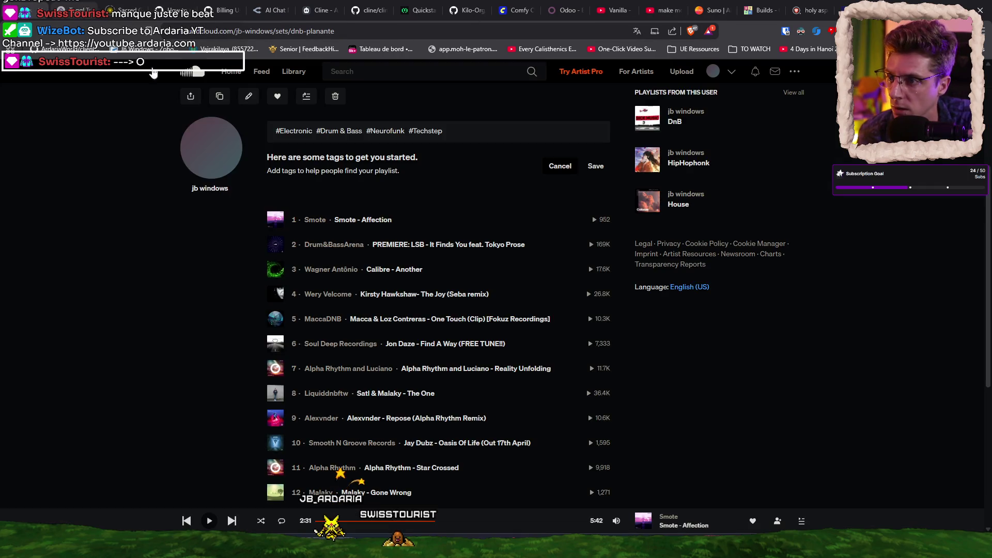
click(267, 11)
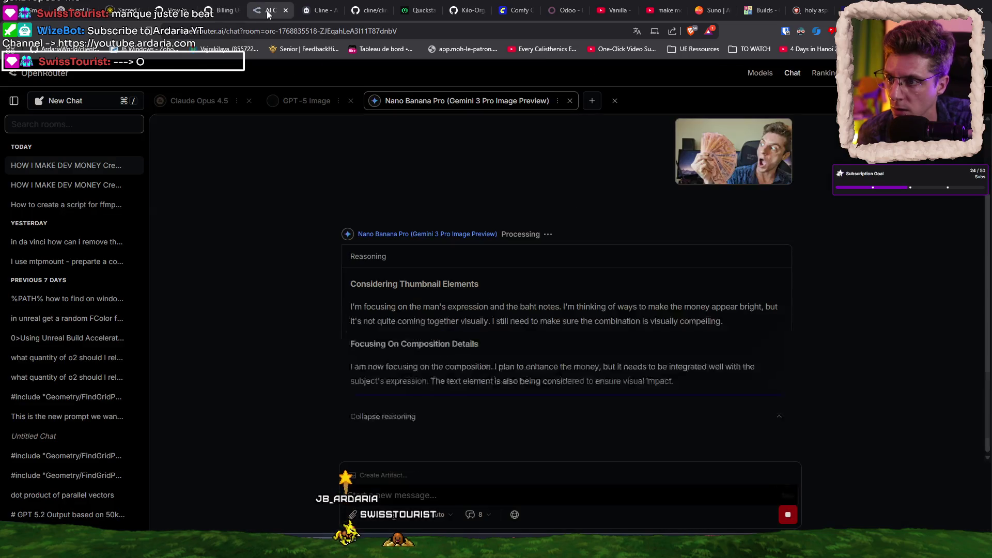
key(XF86AudioLowerVolume)
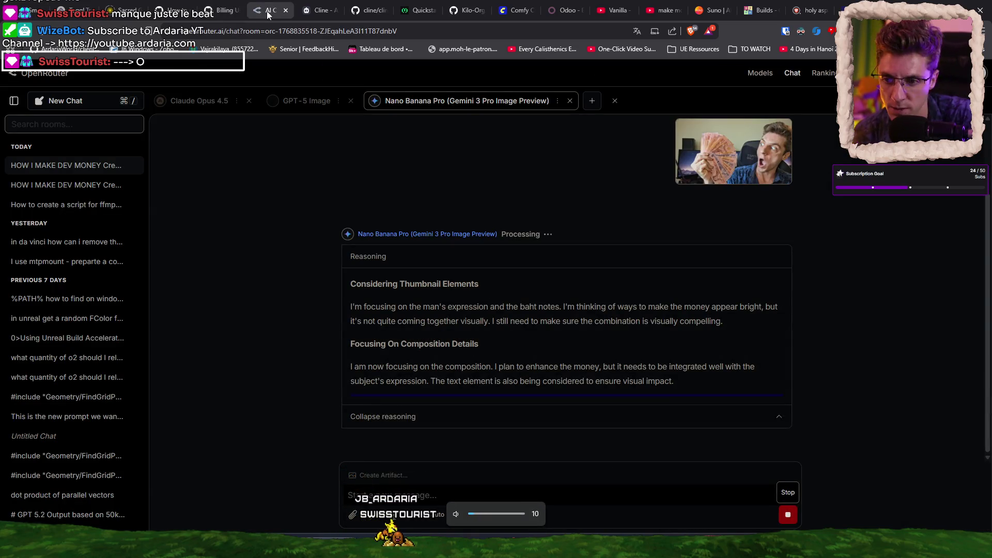
key(XF86AudioLowerVolume)
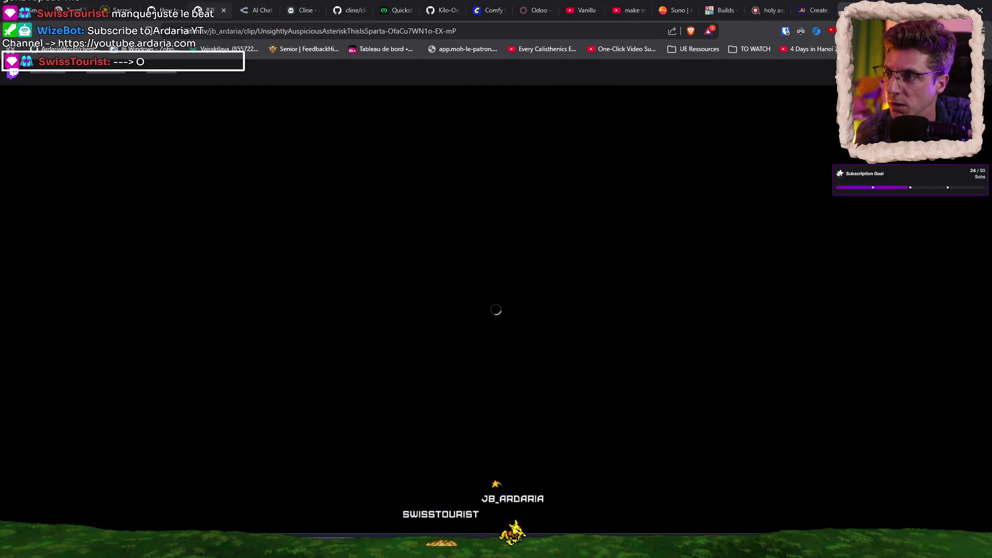
Replay the Twitch clip from the start and lower the system volume to 18
key(ctrl+w)
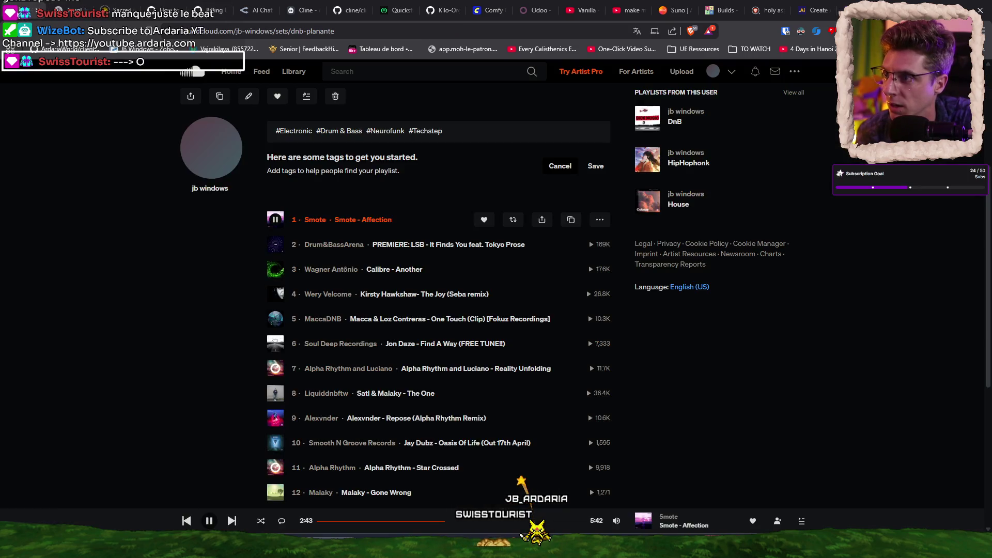
key(ctrl+Tab)
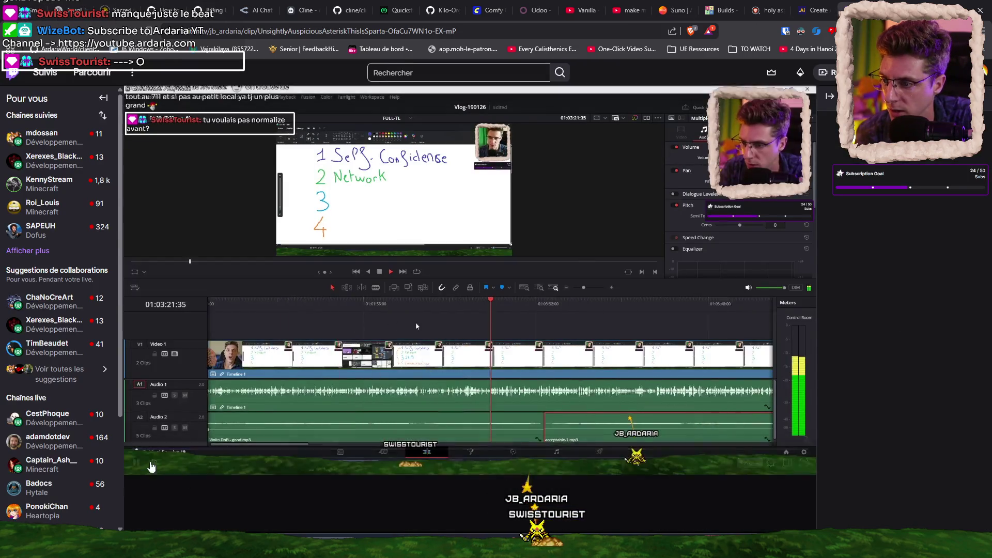
scroll(224, 473, down, 5)
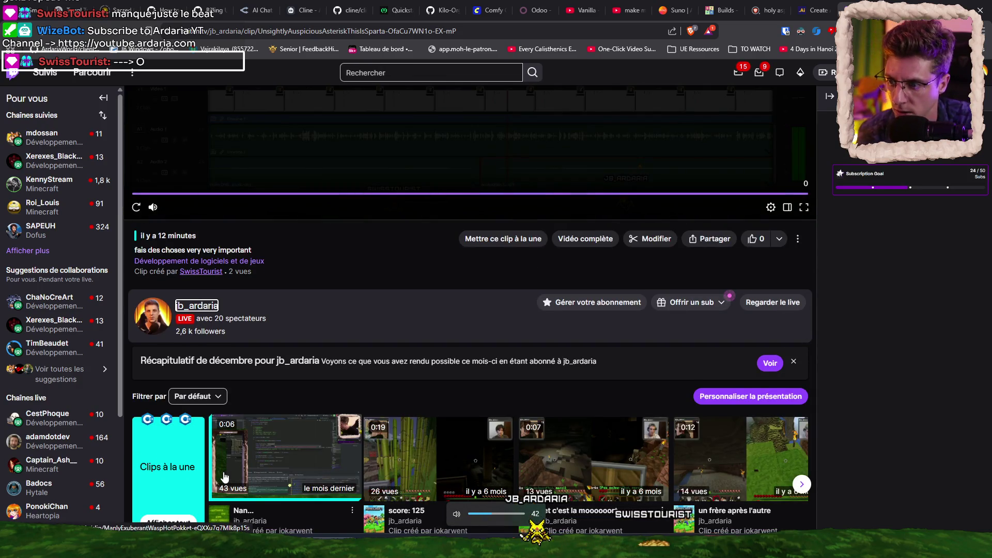
scroll(376, 313, up, 5)
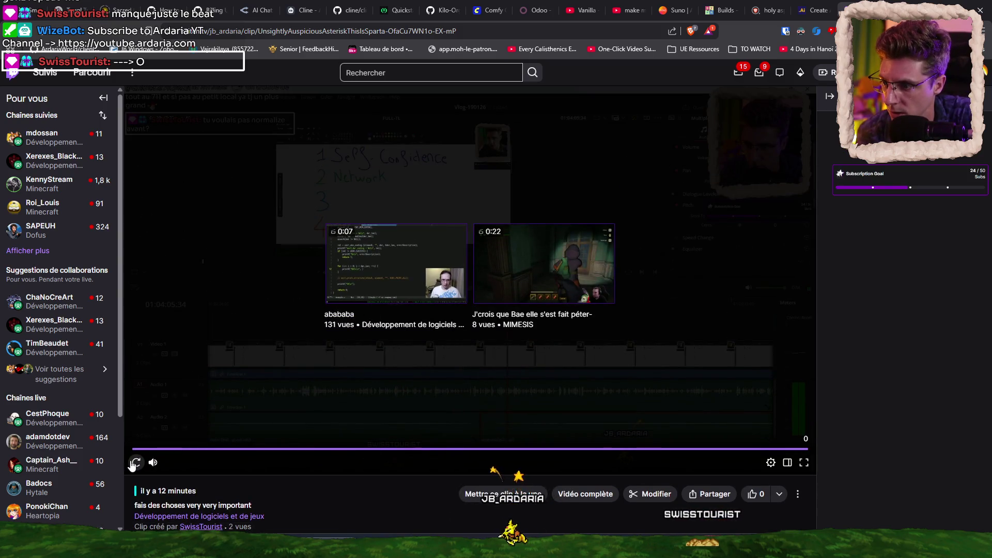
click(135, 462)
key(XF86AudioLowerVolume)
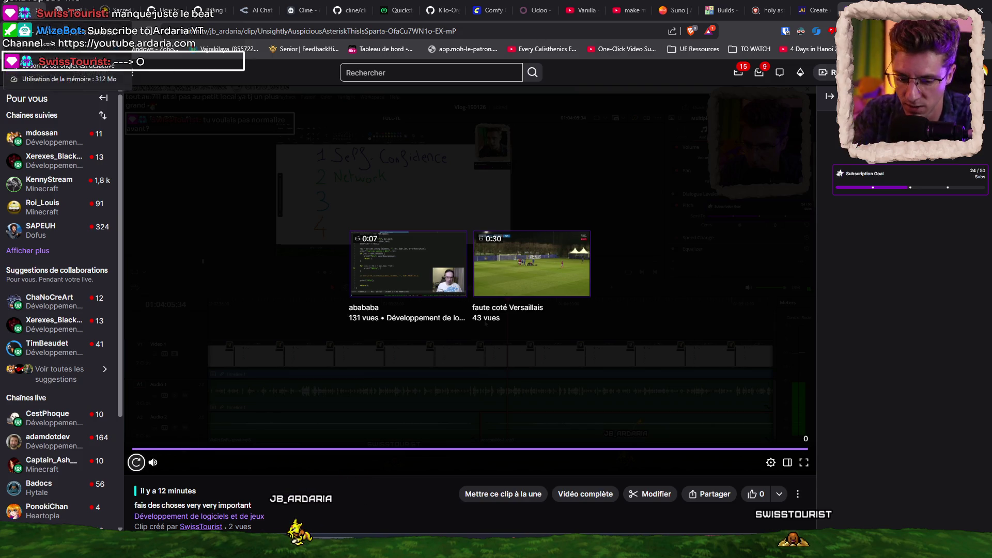
key(XF86AudioLowerVolume)
key(XF86AudioLowerVolume)
key(XF86AudioLowerVolume)
key(XF86AudioLowerVolume)
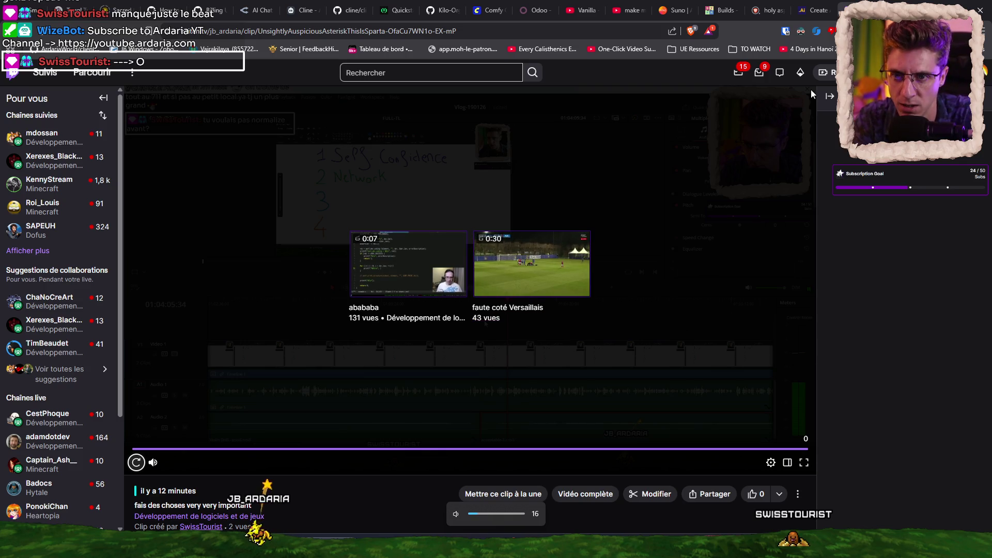
Open the first 'HOW I MAKE DEV MONEY' chat and enlarge its lower generated thumbnail
click(254, 9)
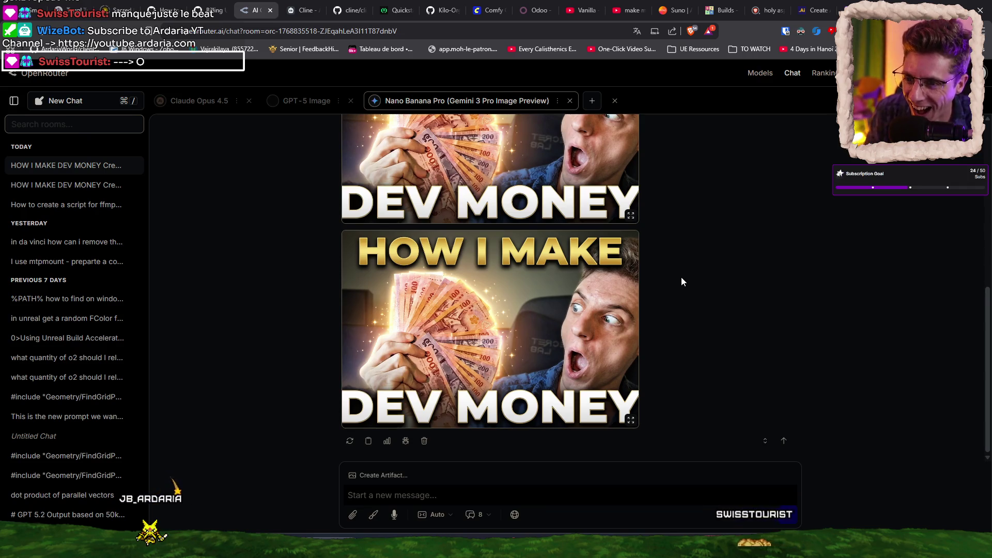
scroll(681, 280, up, 3)
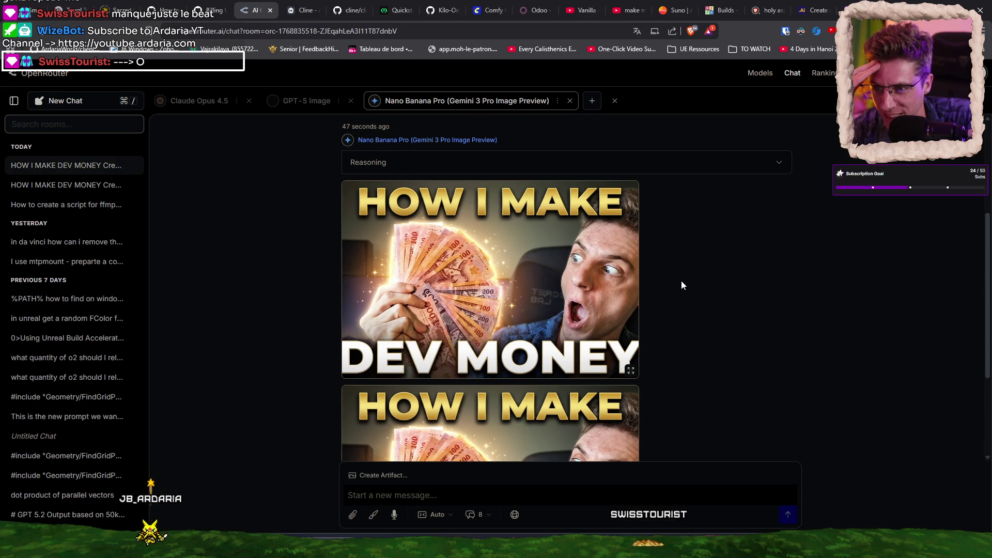
click(54, 186)
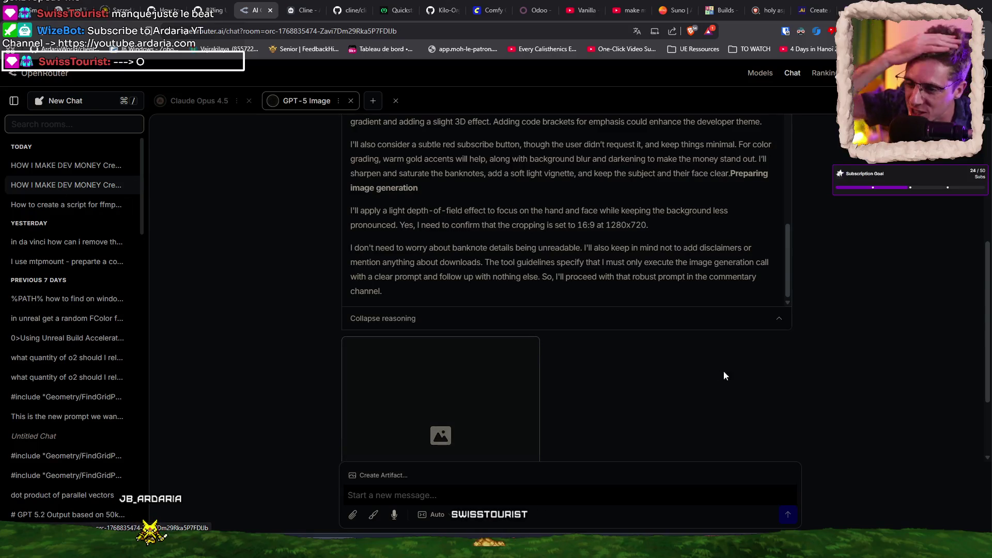
scroll(672, 371, down, 2)
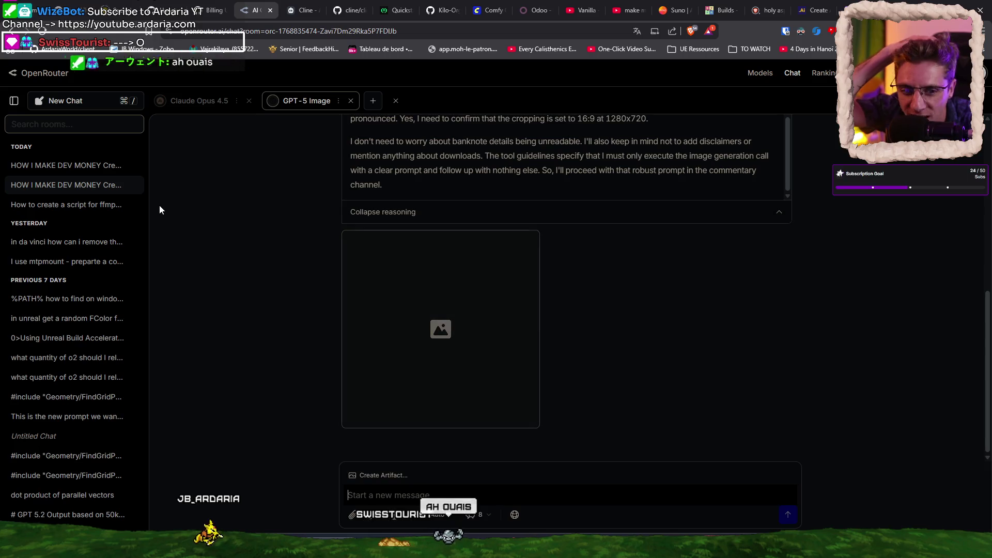
click(67, 165)
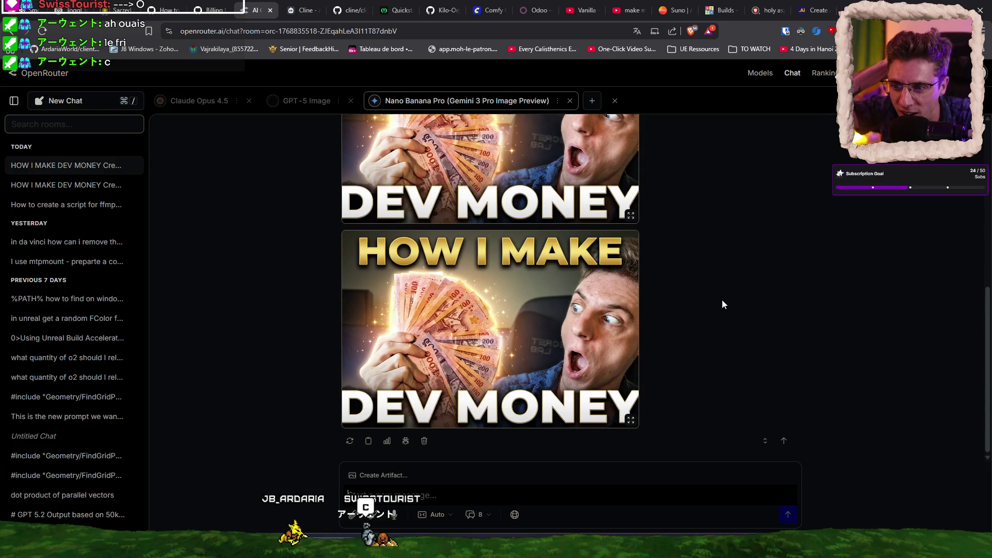
scroll(695, 303, up, 1)
scroll(696, 304, up, 1)
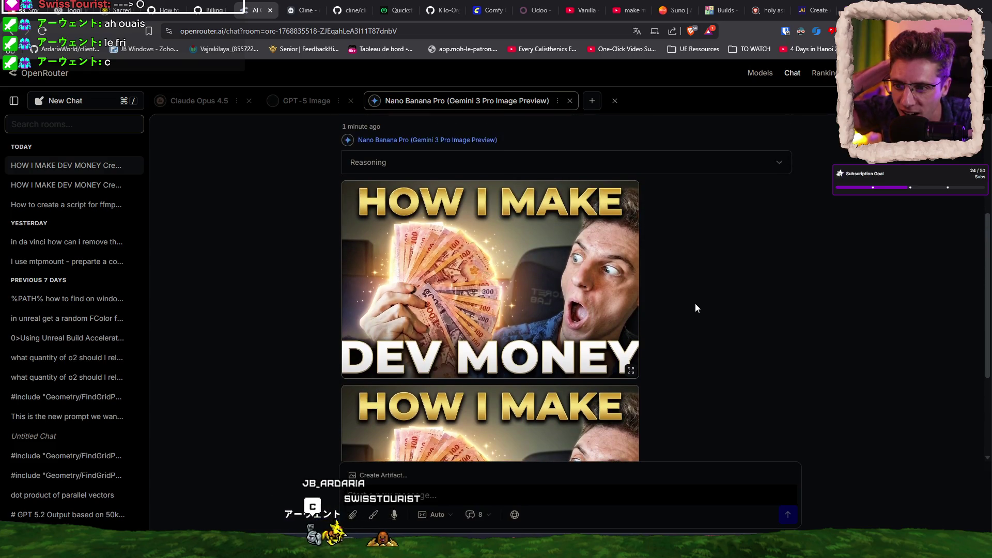
scroll(696, 308, down, 2)
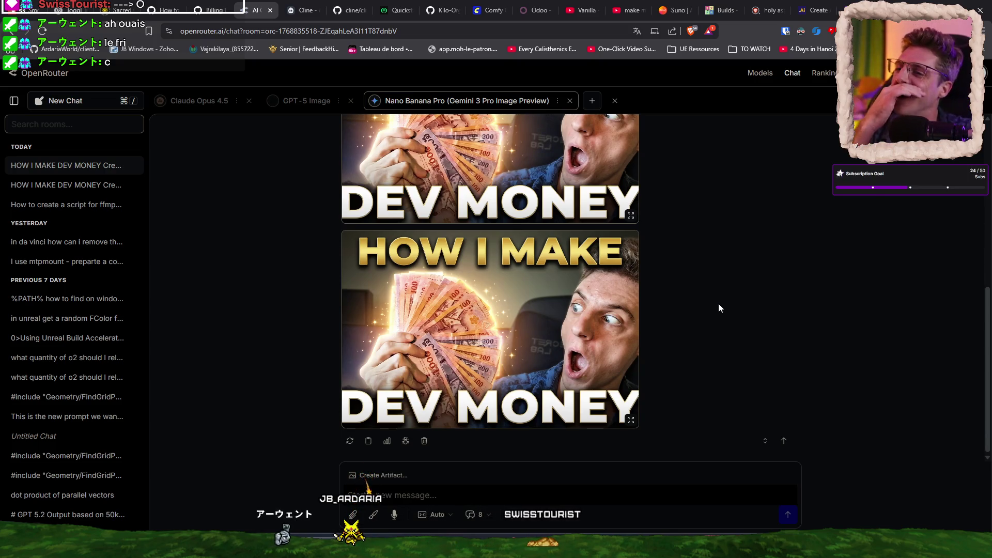
click(579, 261)
Choose Save image as for the thumbnail, lower the volume, and switch to the Le Tera drive
right_click(575, 259)
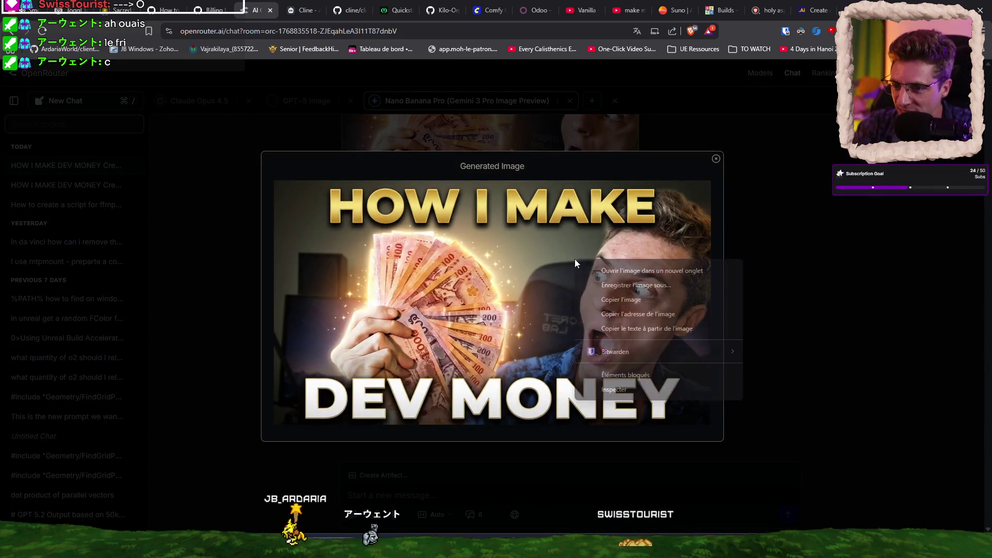
click(614, 283)
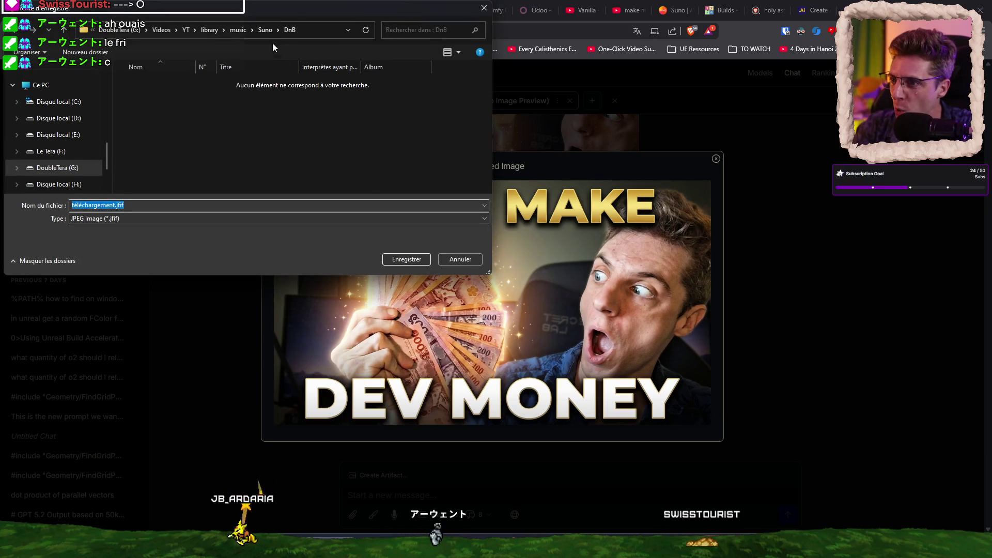
click(162, 30)
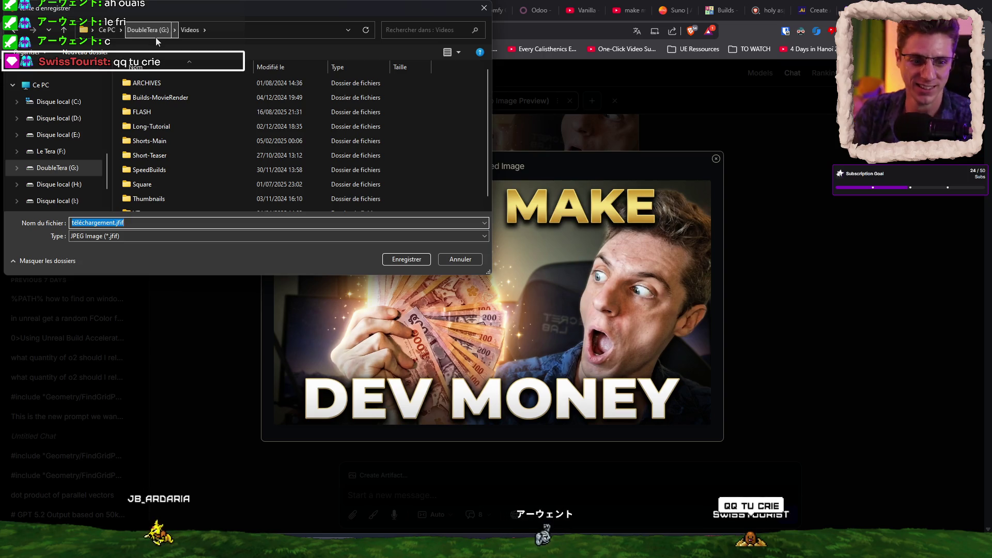
key(XF86AudioLowerVolume)
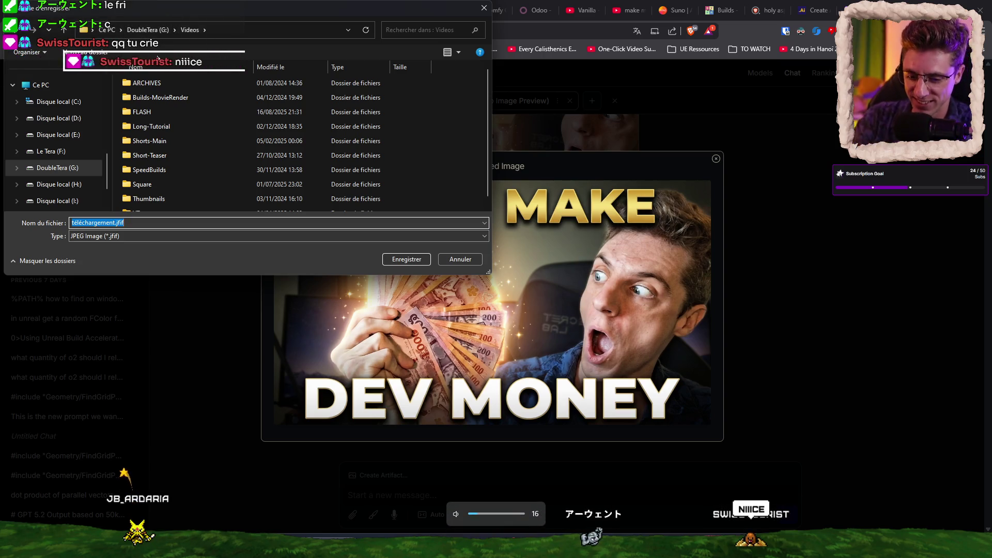
key(XF86AudioLowerVolume)
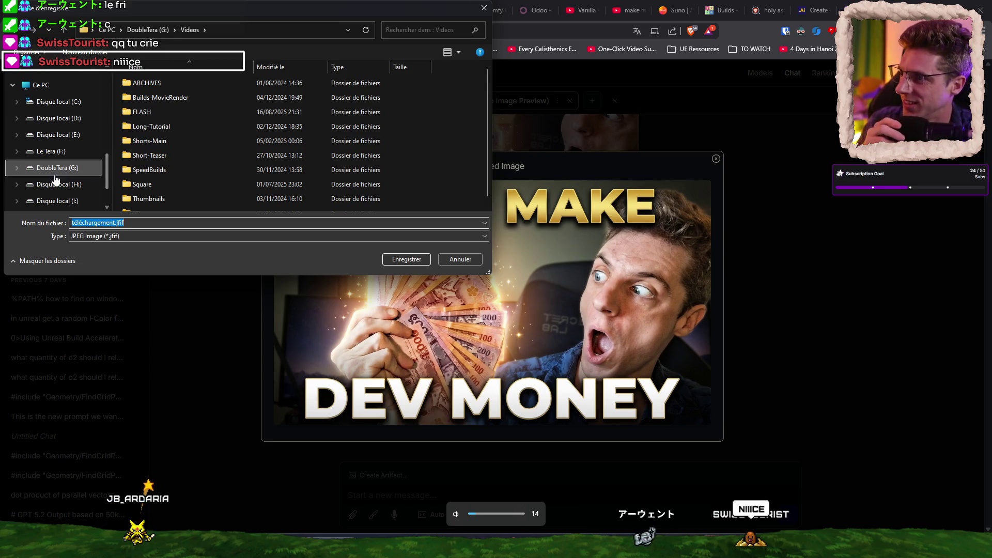
click(51, 151)
scroll(197, 173, down, 5)
Save it as 'thumbnail-sa-mere' in F:\Videos\YT\Vlog\190126\Thumbnail
double_click(158, 192)
double_click(137, 205)
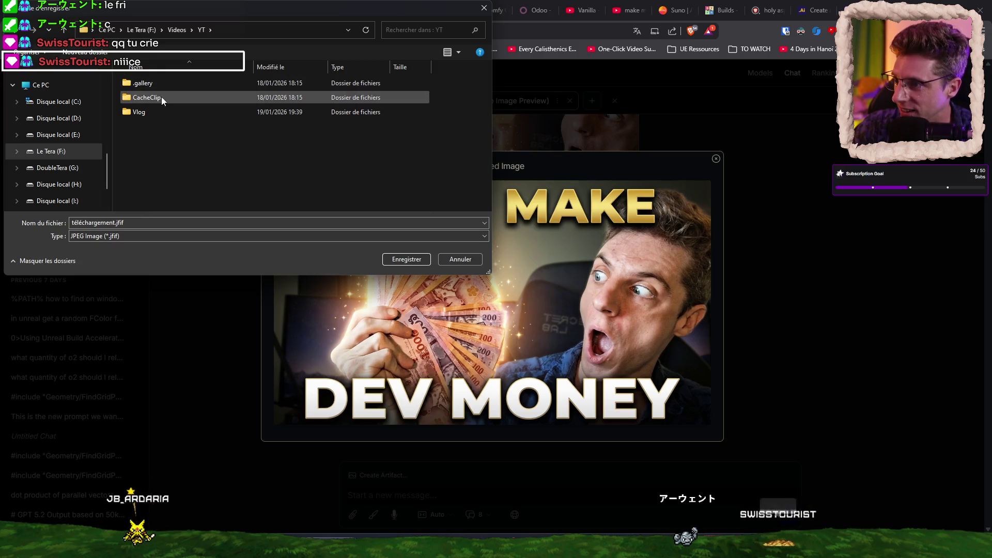
double_click(151, 113)
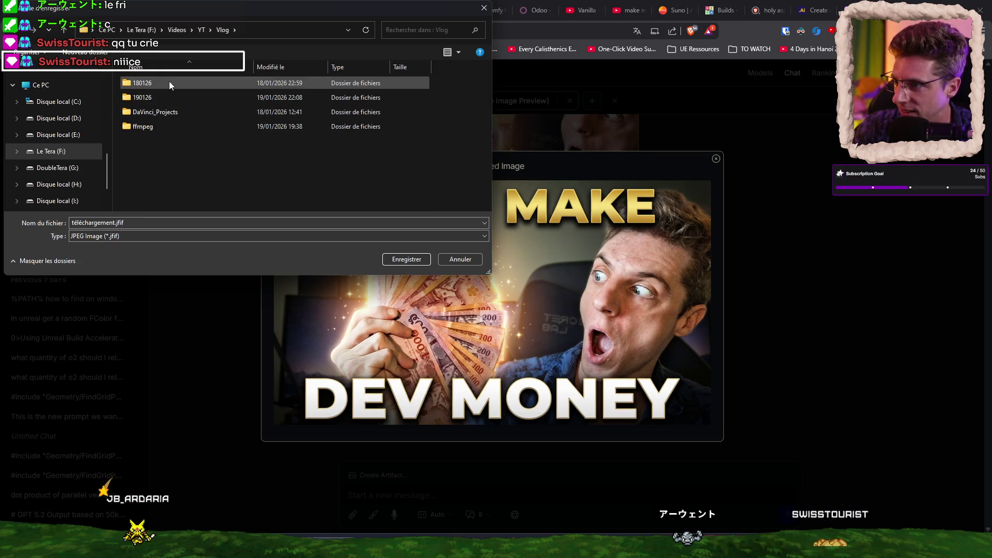
double_click(164, 98)
double_click(216, 103)
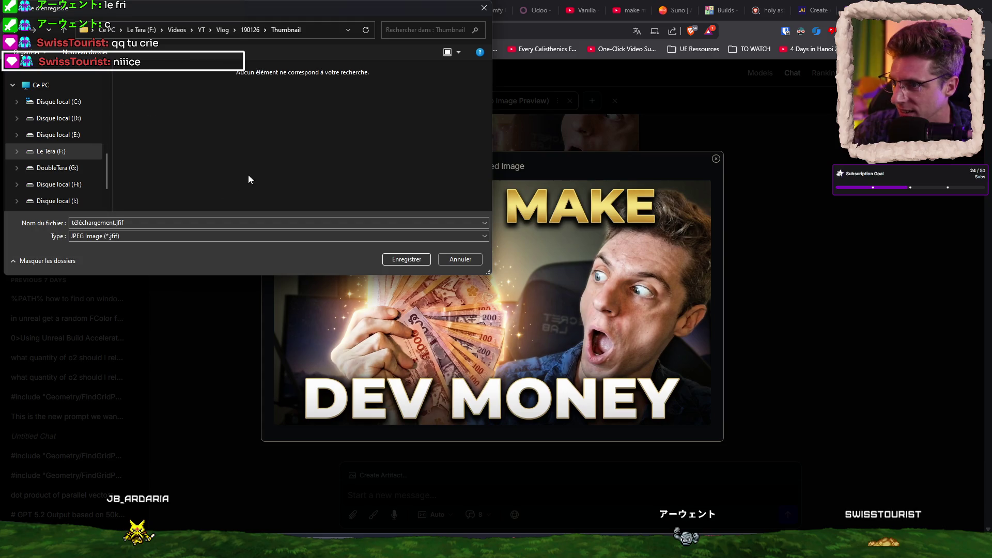
click(154, 223)
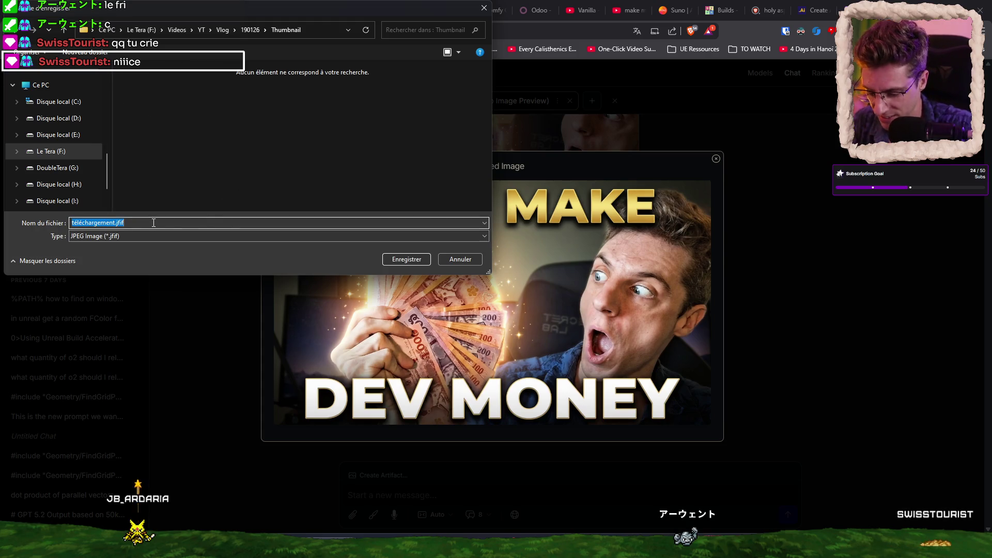
text(thumbnail)
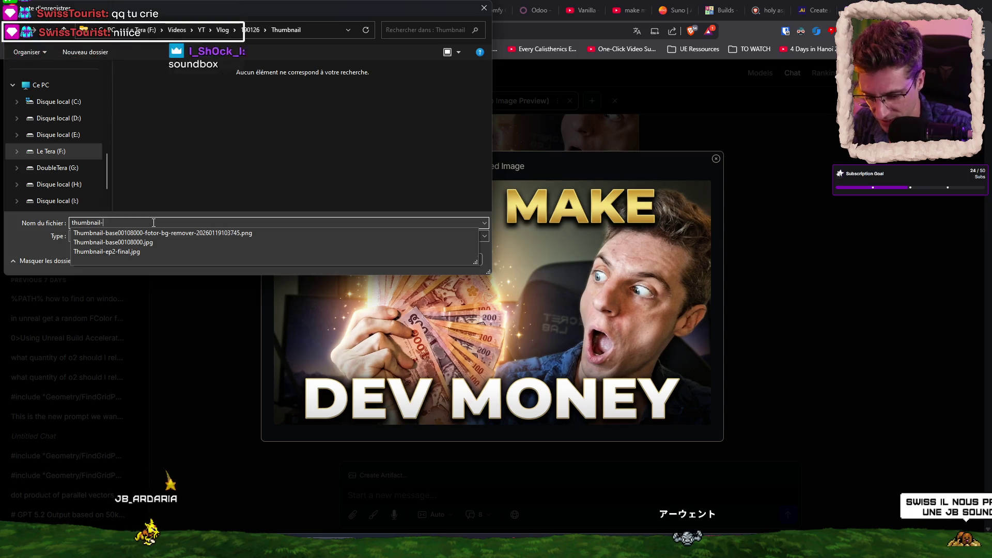
text(-sa-mere)
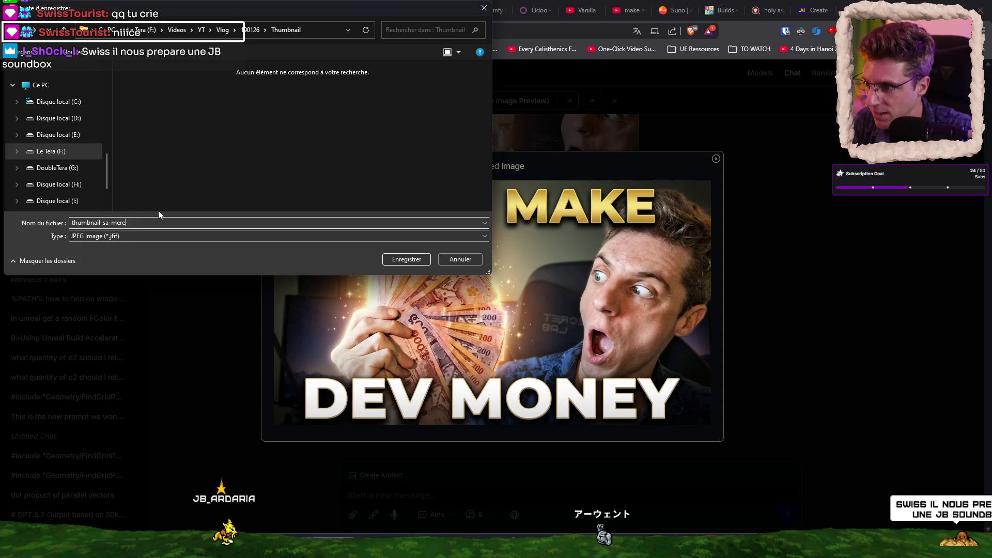
click(413, 261)
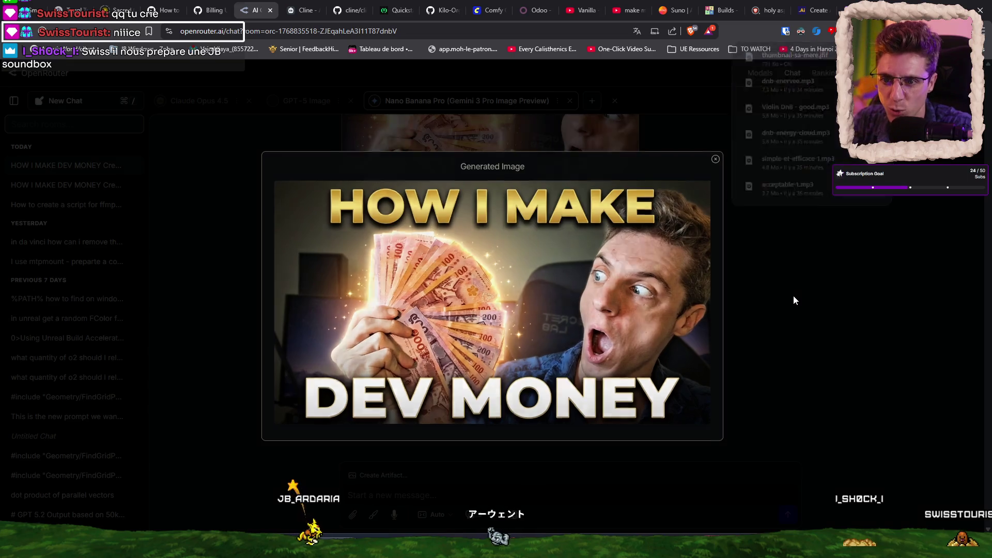
Retry the Nano Banana Pro thumbnail and preview the new large yellow HOW I MAKE DEV MONEY version
click(792, 296)
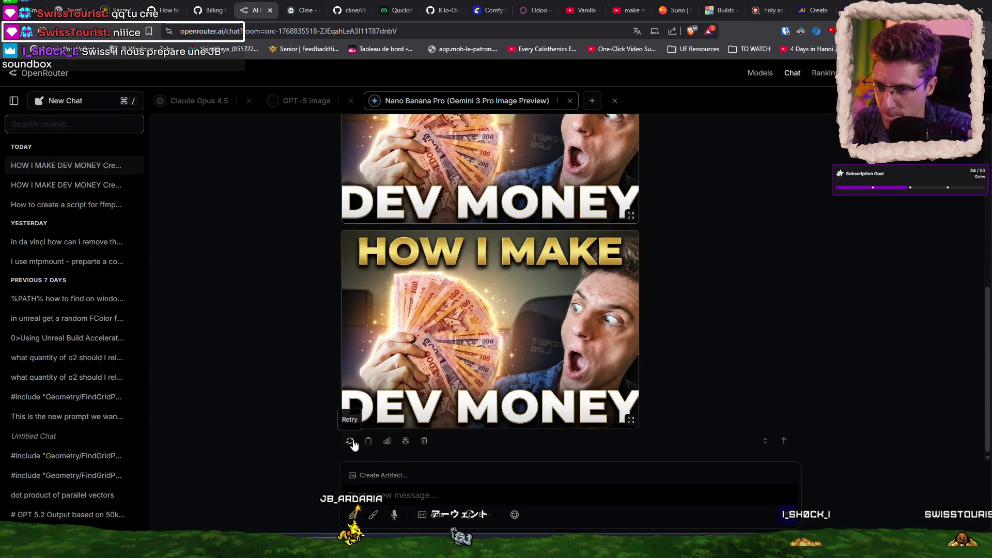
click(350, 442)
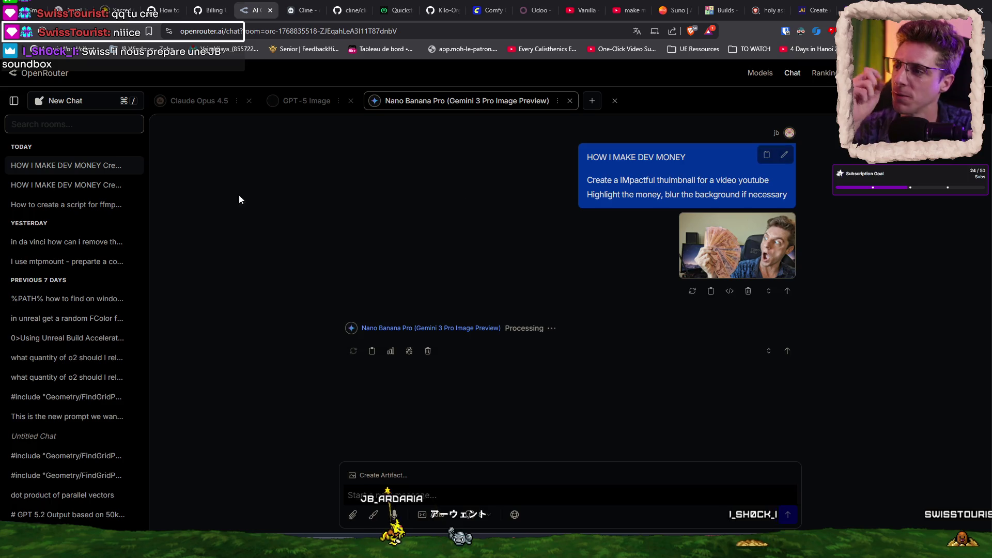
click(67, 185)
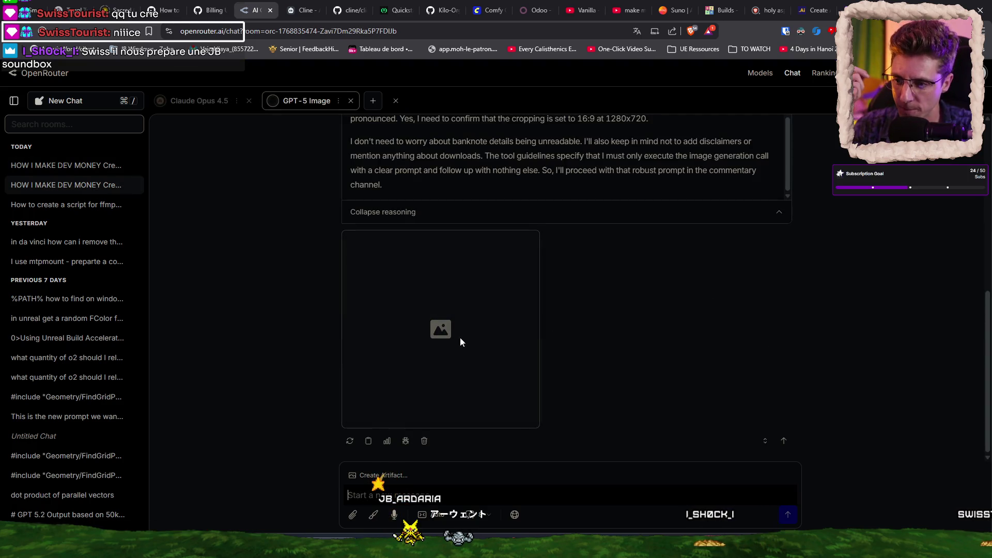
click(72, 166)
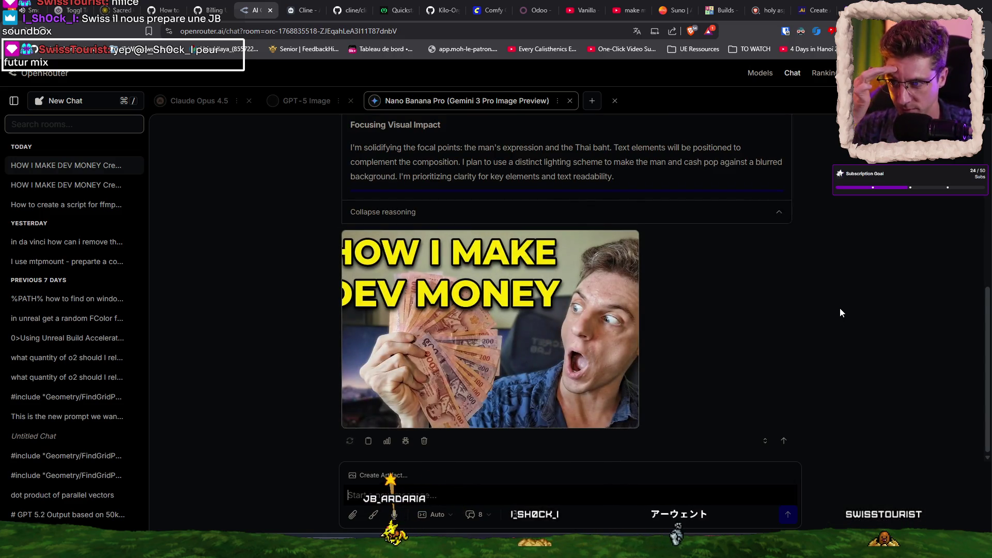
click(507, 348)
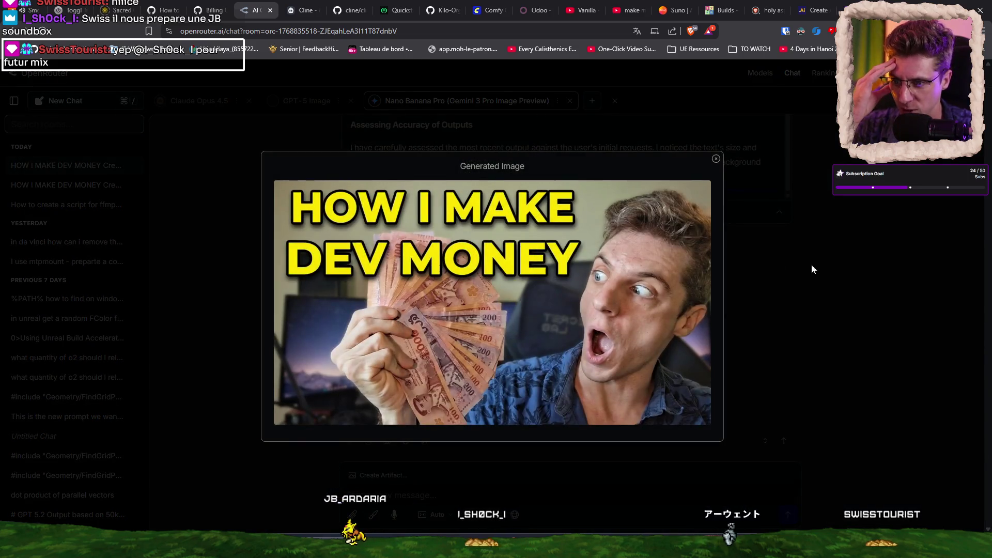
click(833, 308)
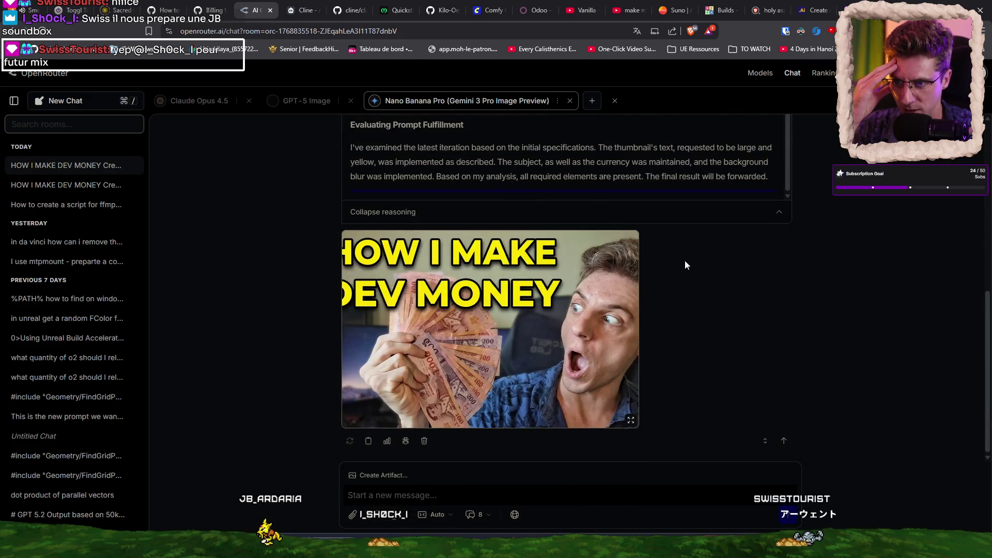
scroll(730, 345, up, 5)
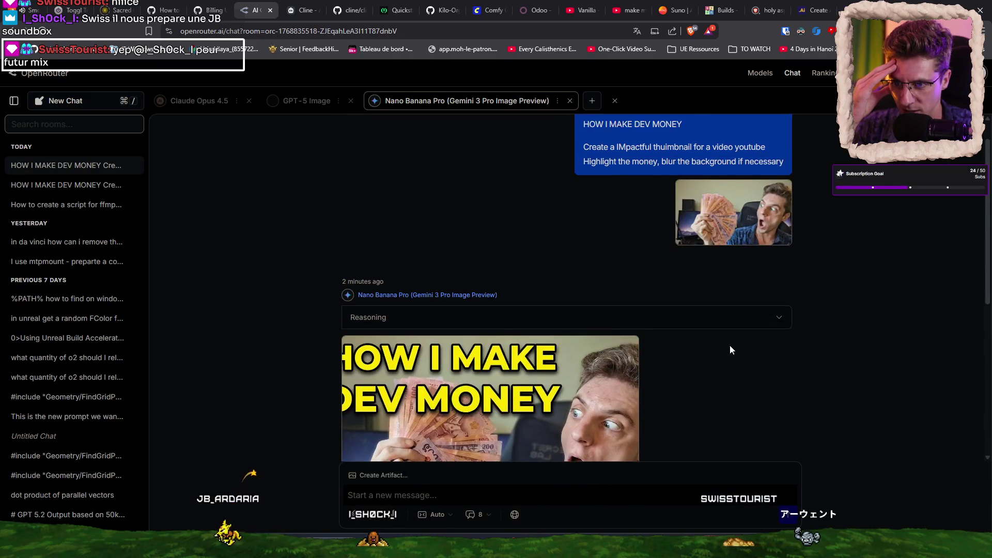
Add 'Well flashy, impactfull, well designed, HIGH QUALITY' to the prompt, regenerate, and switch to the GPT-5 Image chat
click(781, 155)
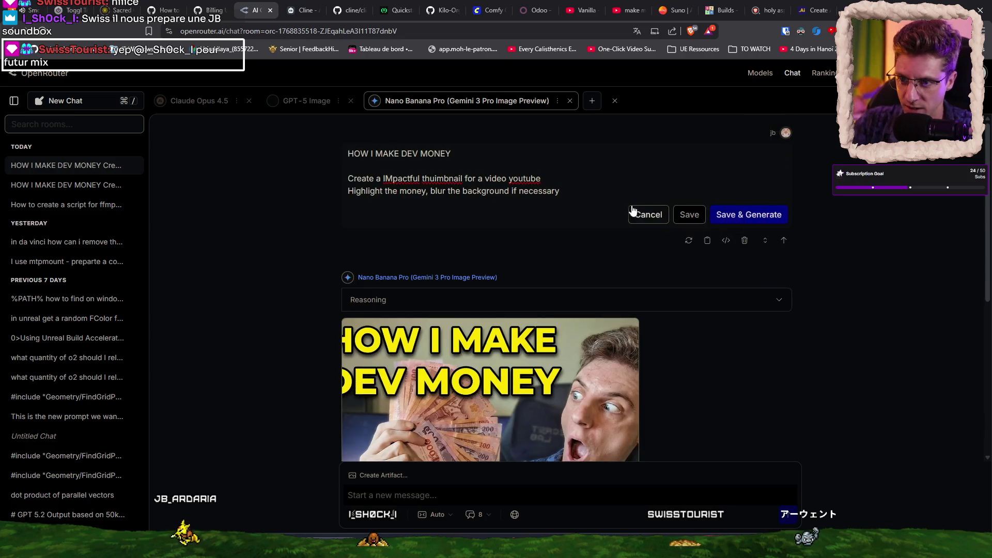
key(Return)
text(Well flashy, impactfull, well designed, HIGH QUALITY)
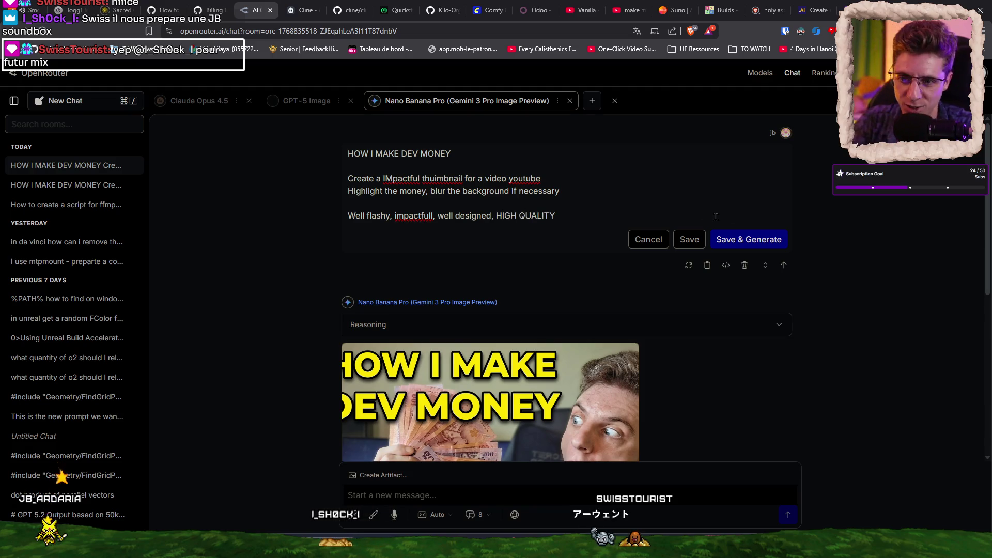
click(764, 241)
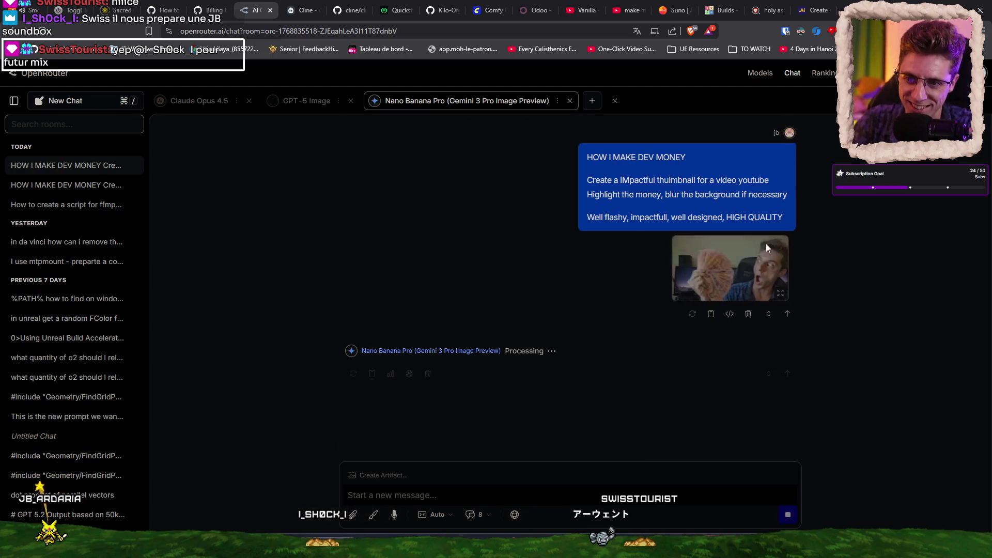
click(97, 188)
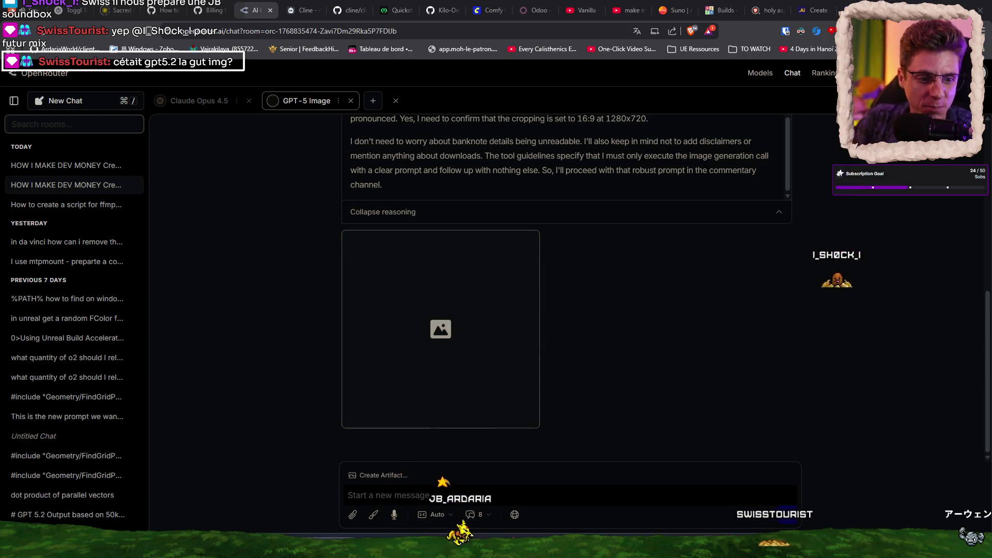
Return to the Nano Banana Pro chat and preview its newly generated thumbnail
mouse_move(66, 165)
click(99, 166)
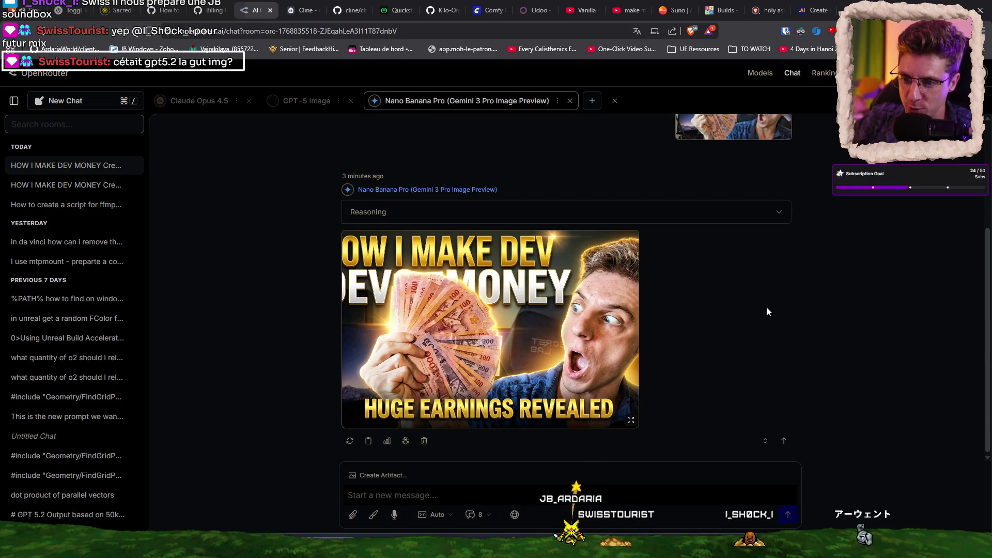
click(550, 336)
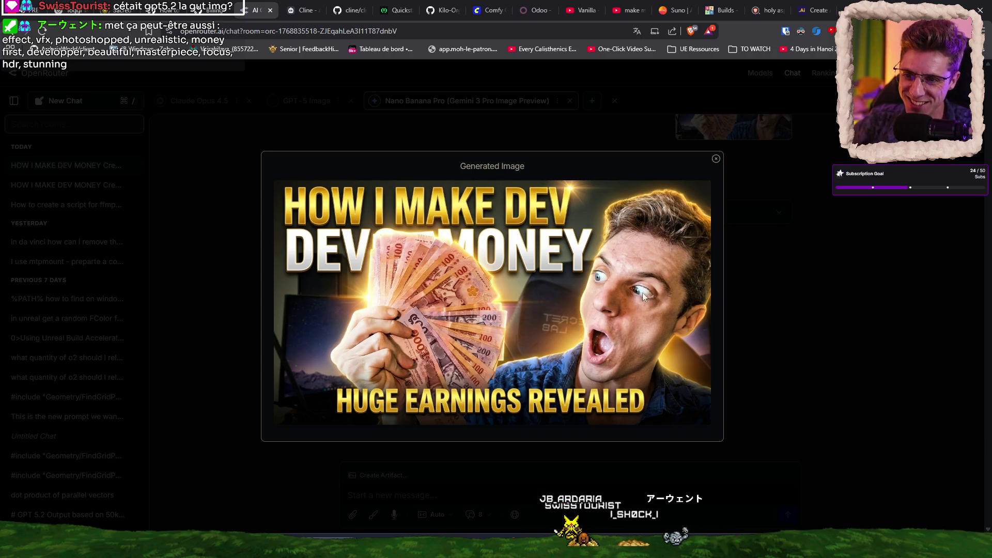
click(811, 295)
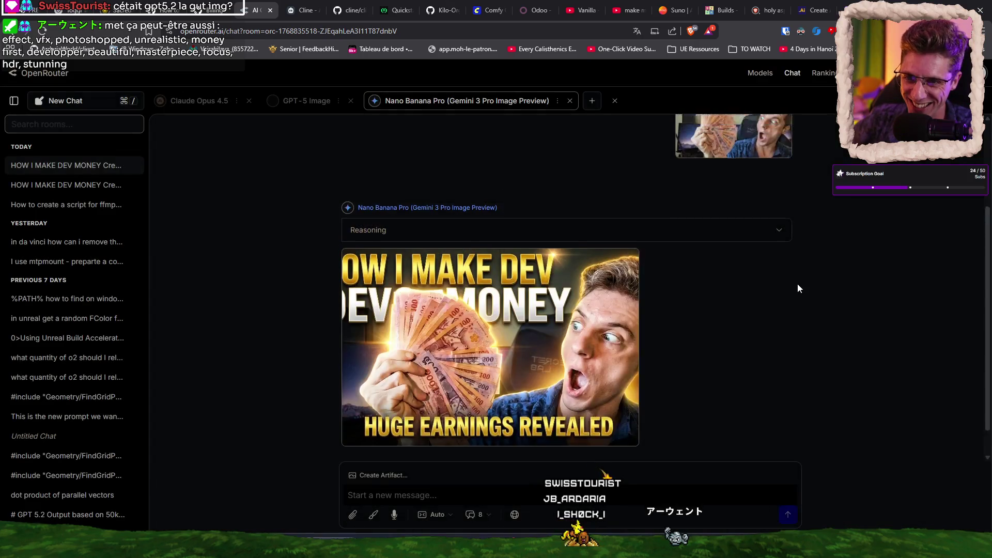
Regenerate the thumbnail from the original prompt, then switch to the GPT-5 Image chat
scroll(827, 346, down, 3)
scroll(806, 336, up, 3)
scroll(804, 334, down, 3)
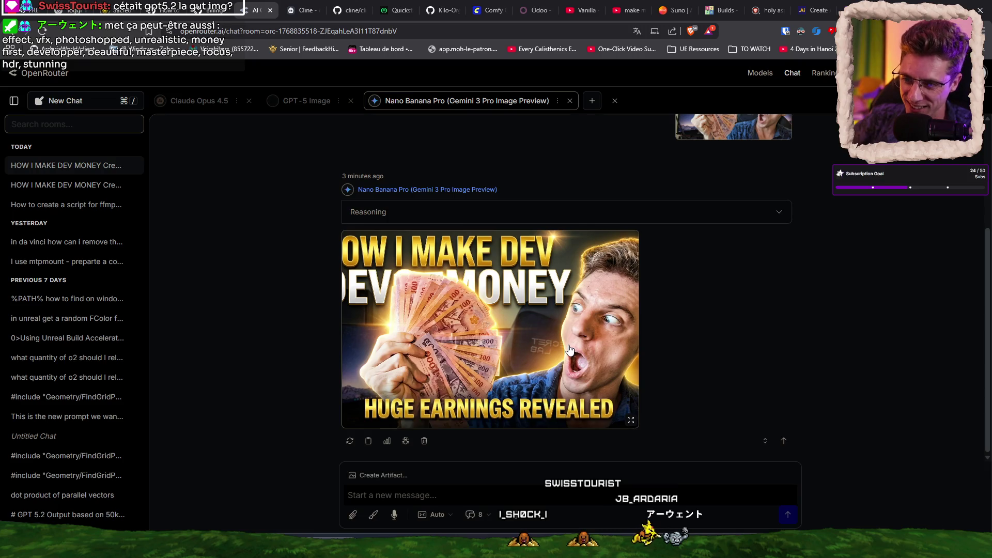
scroll(563, 349, up, 1)
scroll(620, 284, up, 2)
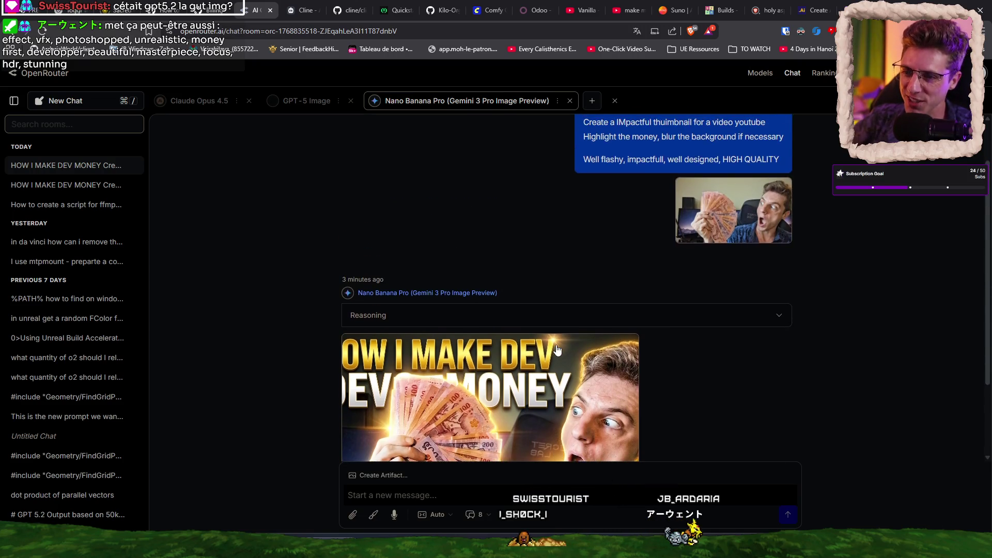
scroll(702, 210, up, 2)
mouse_move(734, 268)
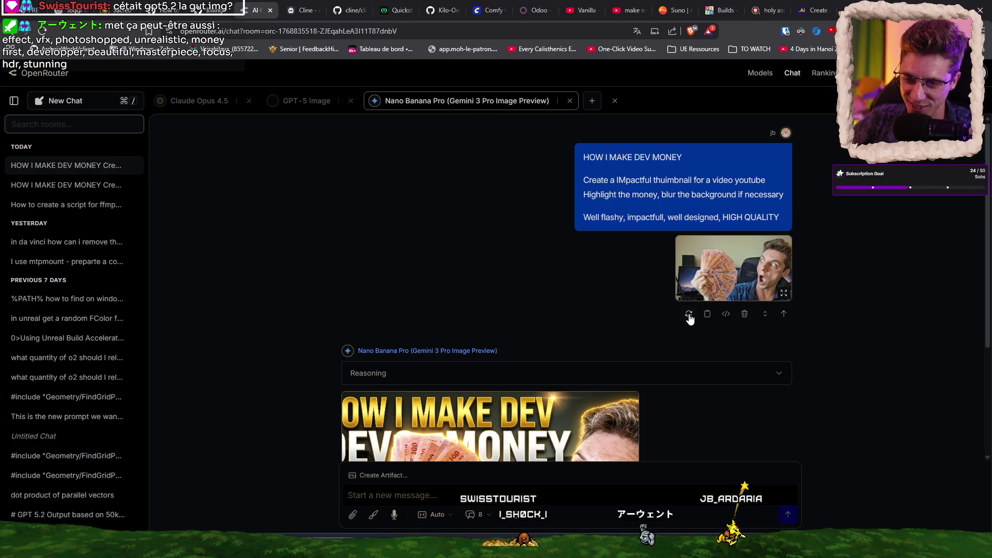
click(689, 314)
click(78, 184)
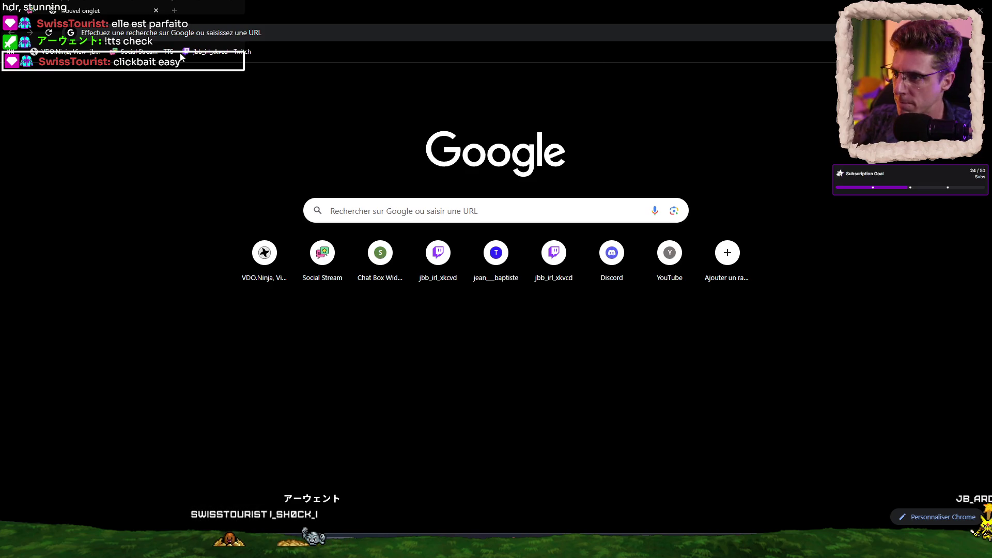
Close the blank Chrome new-tab window with Ctrl+W to reveal the GPT-5 Image chat
key(ctrl+w)
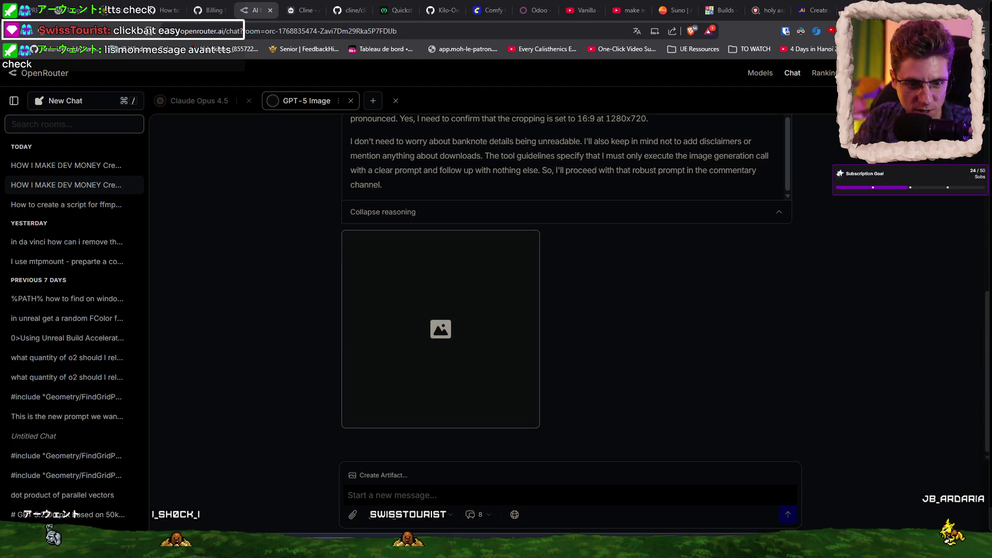
mouse_move(68, 166)
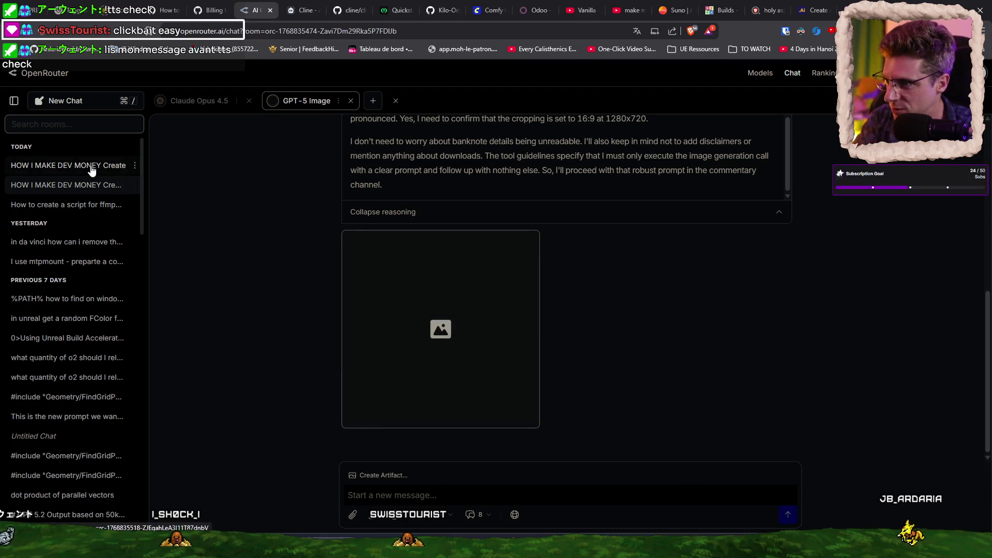
Open the Nano Banana Pro chat and preview the new stacked gold/red thumbnail
click(91, 171)
click(461, 306)
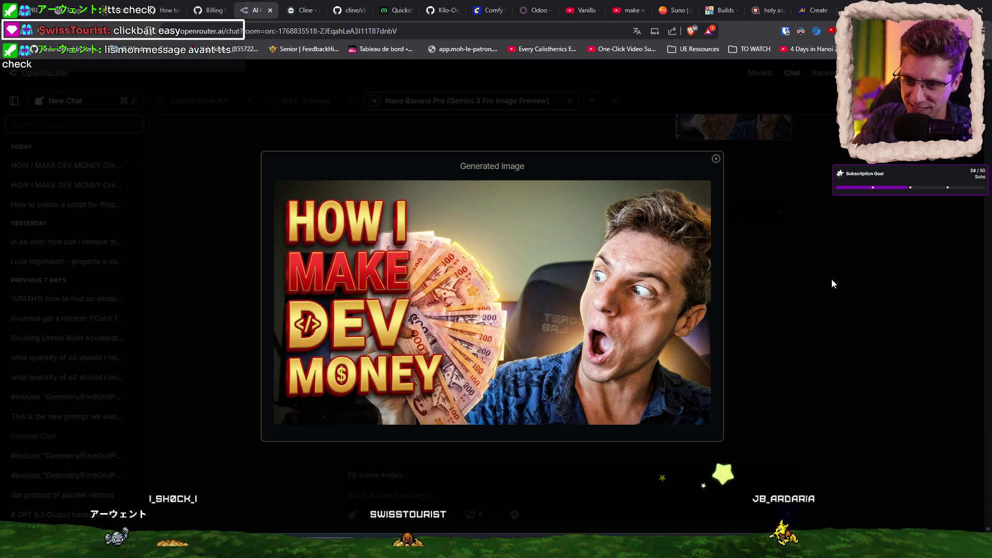
click(845, 261)
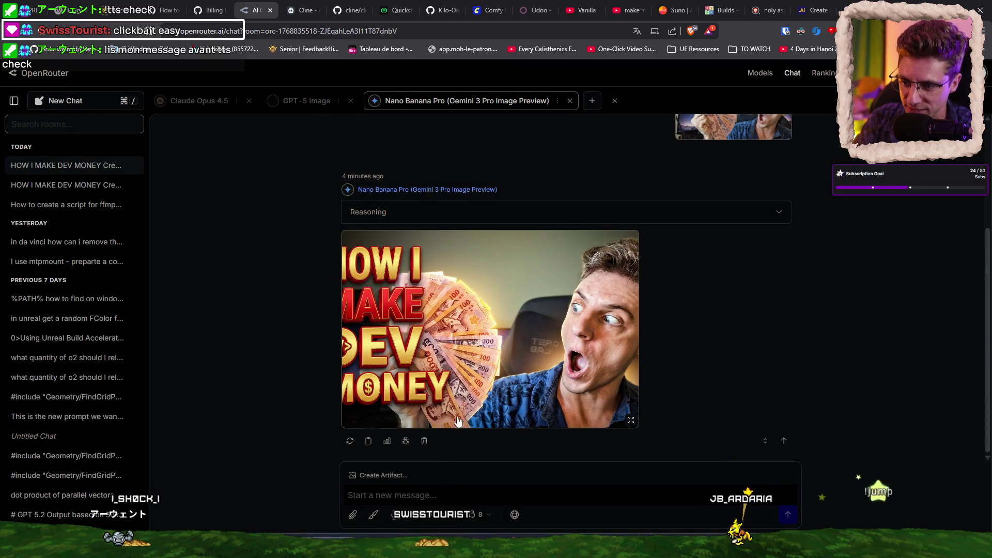
Save the thumbnail image as thunmbnail-fire-dev.png in the 190126 Thumbnail folder
click(554, 330)
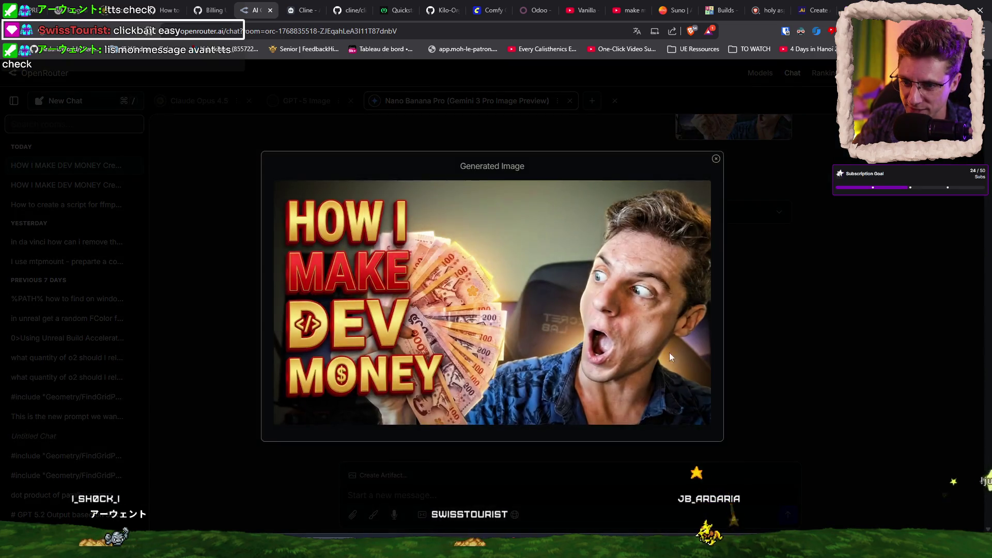
right_click(538, 288)
click(598, 314)
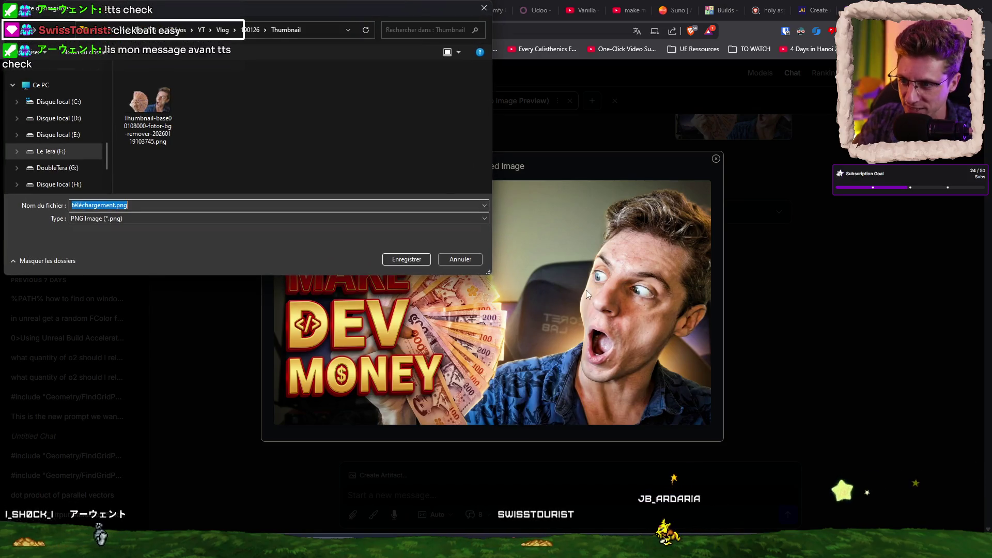
click(158, 129)
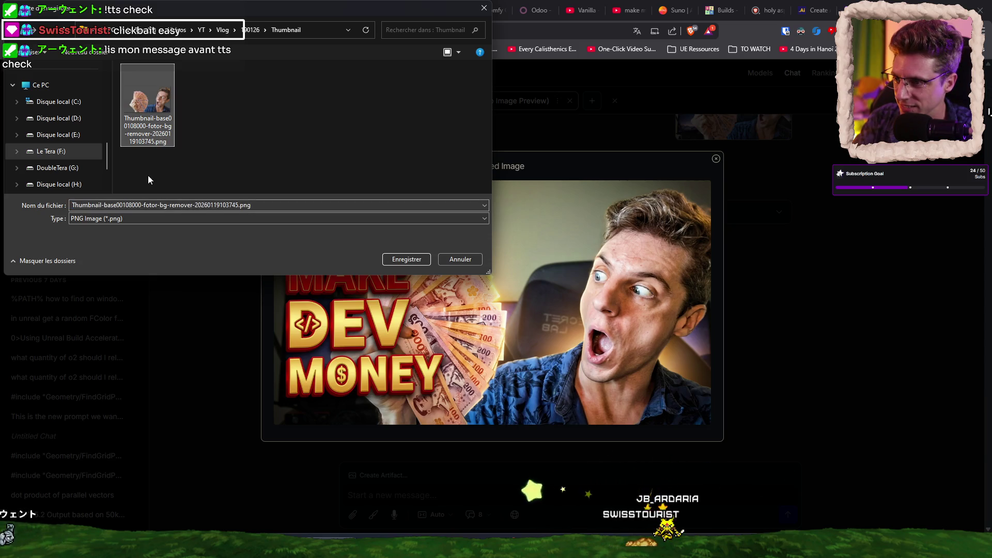
double_click(238, 207)
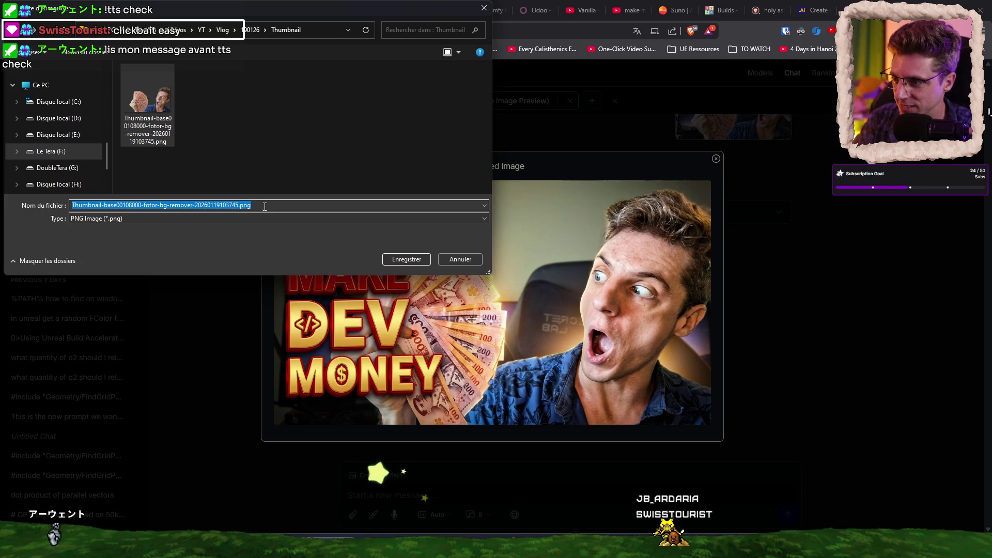
click(238, 205)
key(ctrl+shift+Left)
key(ctrl+shift+Left)
key(ctrl+shift+Left)
key(ctrl+shift+Left)
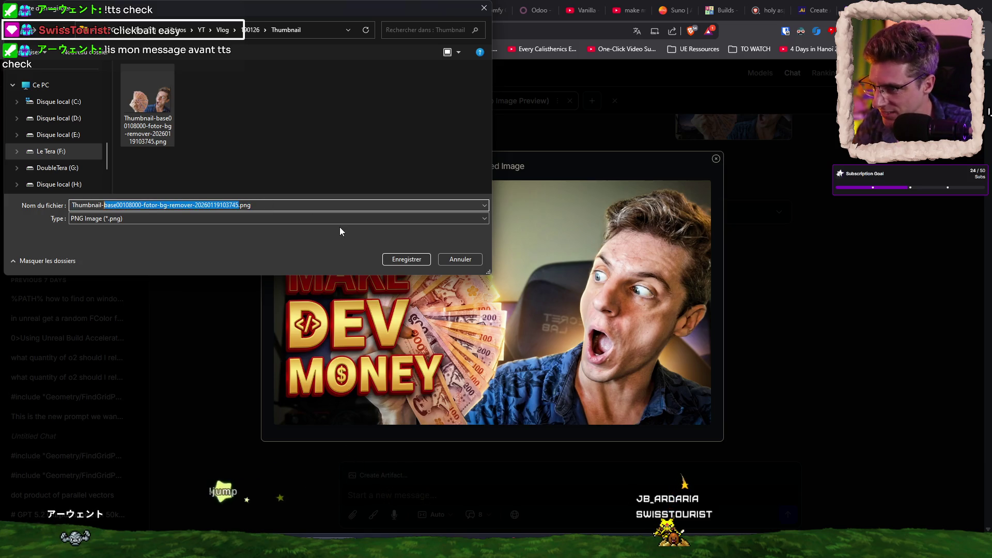
text(thunmbnail-)
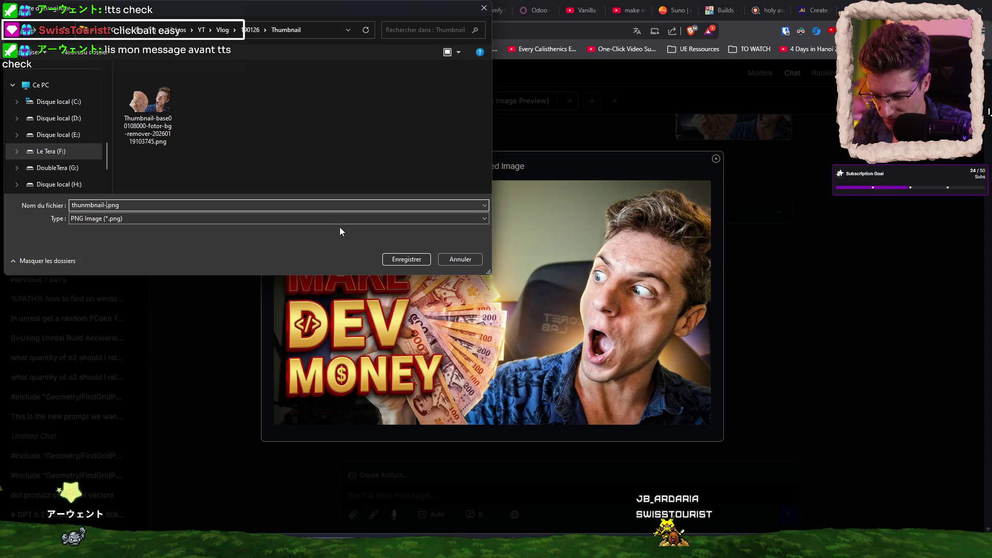
text(-dev)
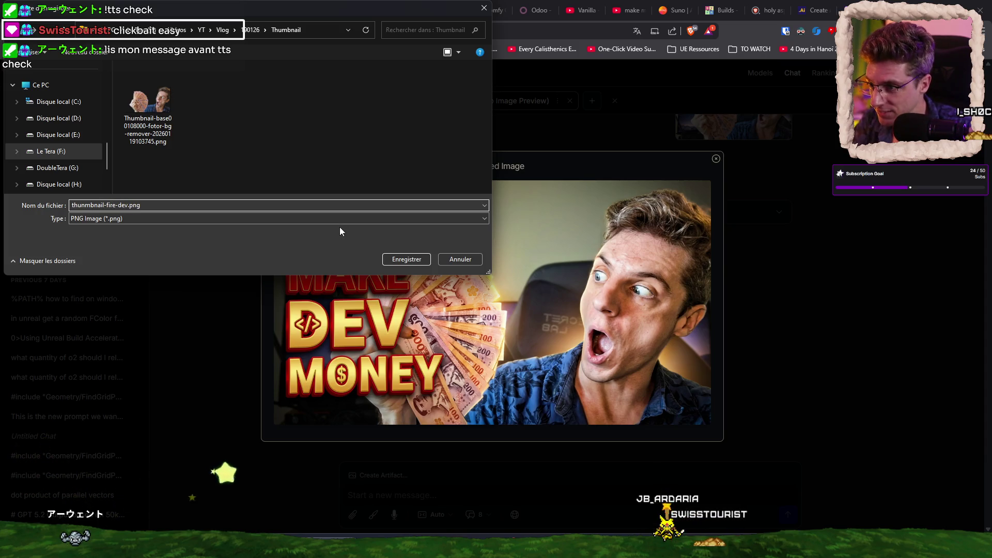
key(Return)
click(769, 337)
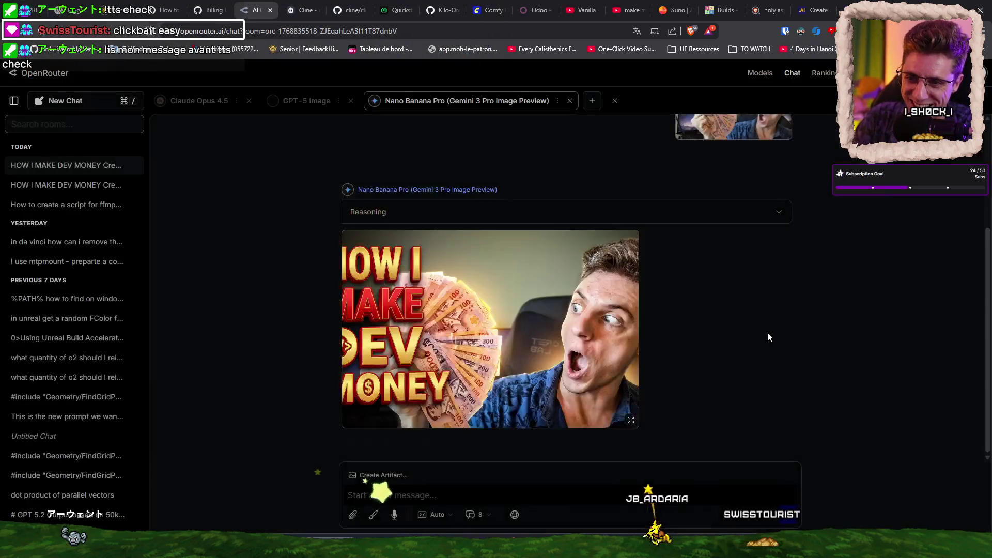
Append the pasted style keywords and 'Fix my left eye strabism' to the prompt, then regenerate
scroll(768, 337, up, 3)
click(780, 155)
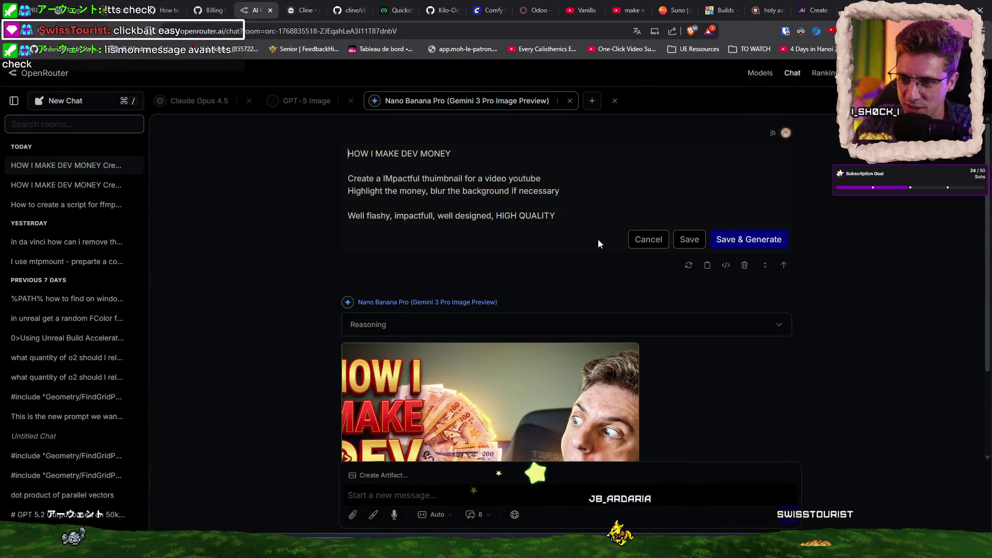
click(582, 215)
key(Return)
key(Return)
text(effect, vfx, photoshopped, unrealistic, money first, developper, beautiful, masterpiece, focus, hdr, stunning)
key(Return)
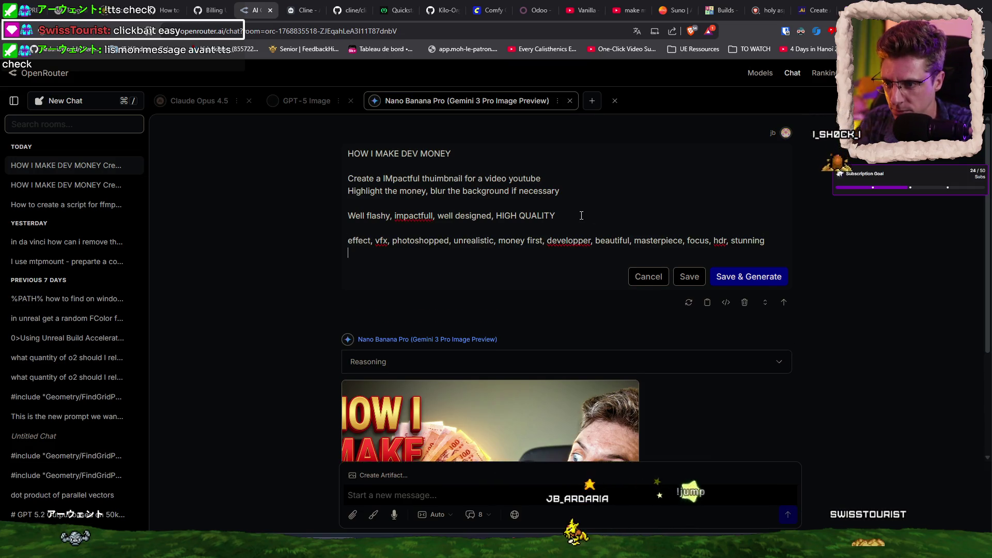
key(Return)
text(Fix my left eye)
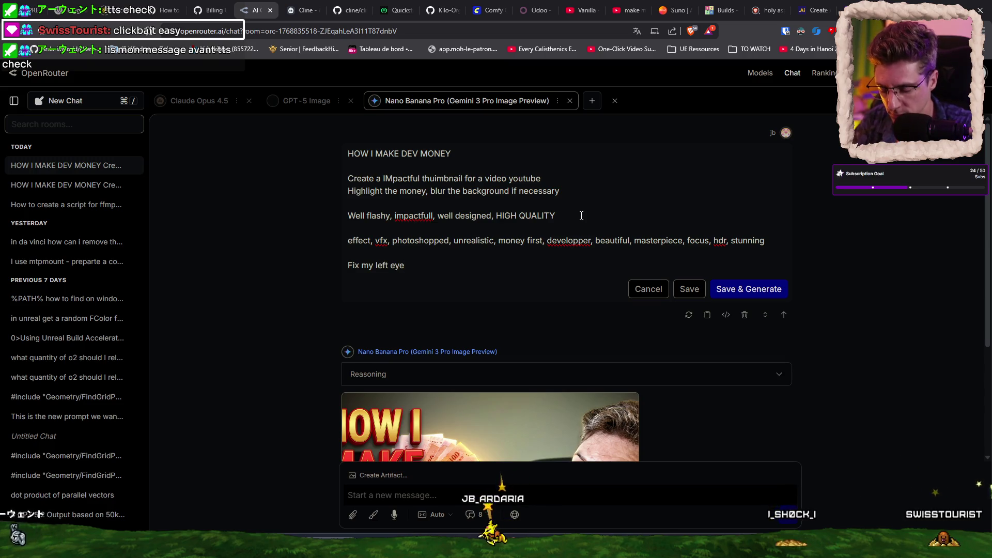
text(, look)
key(BackSpace)
key(BackSpace)
key(BackSpace)
key(BackSpace)
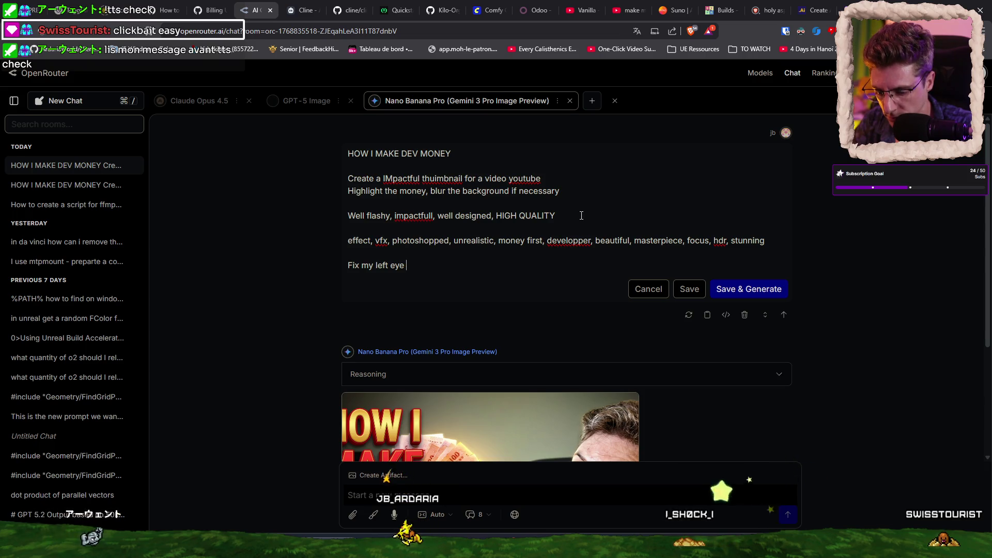
text(strabism)
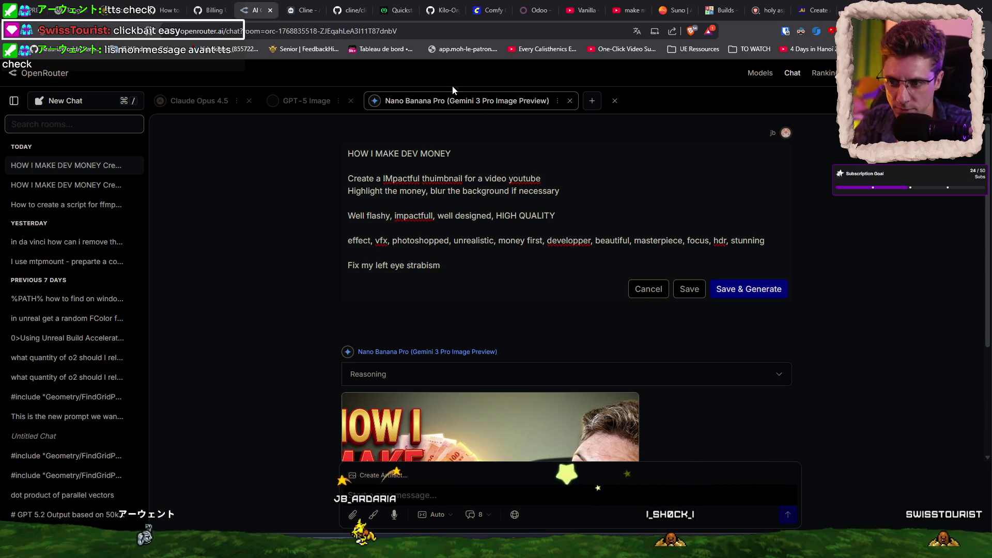
click(749, 289)
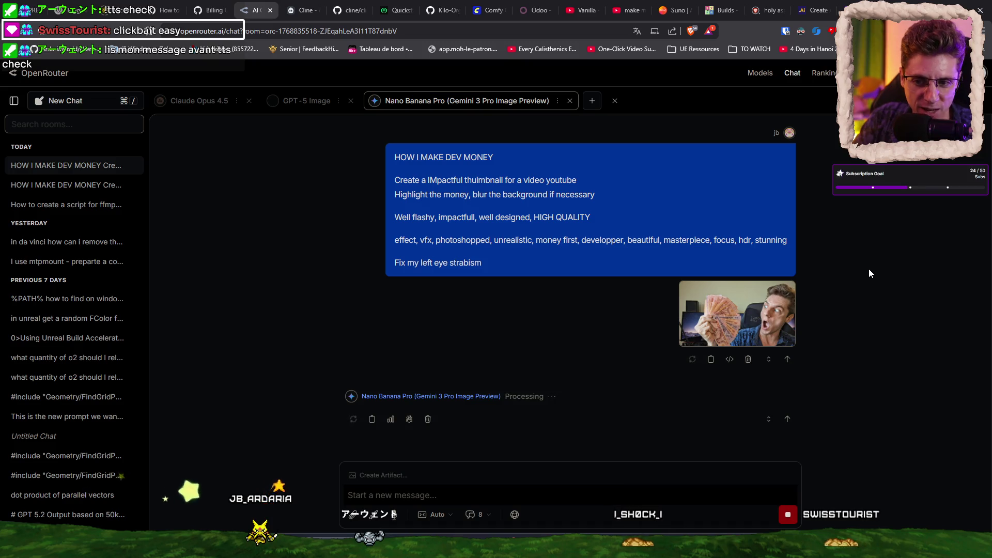
Check the GPT-5 Image reply's usage details, then return to the finished Nano Banana Pro thumbnail
click(98, 186)
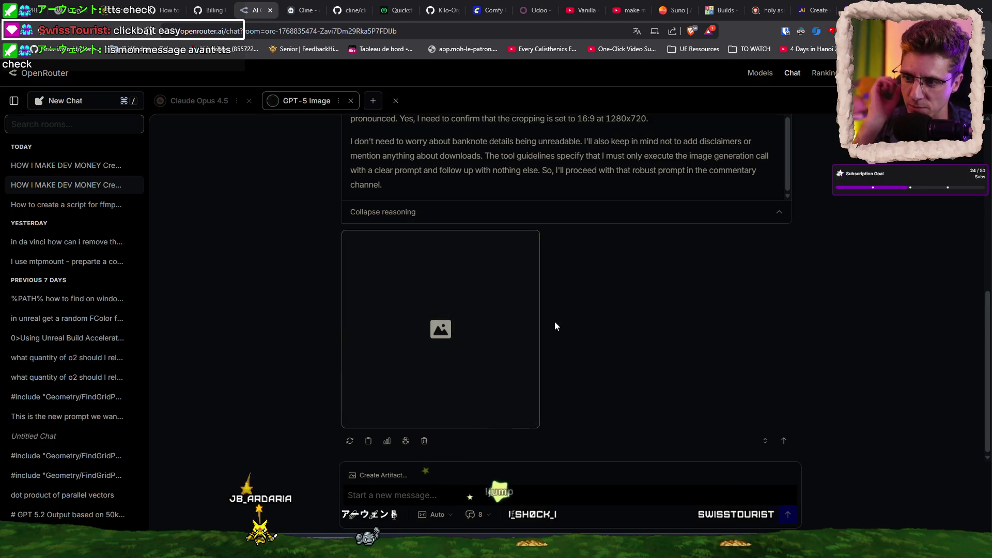
scroll(827, 323, up, 10)
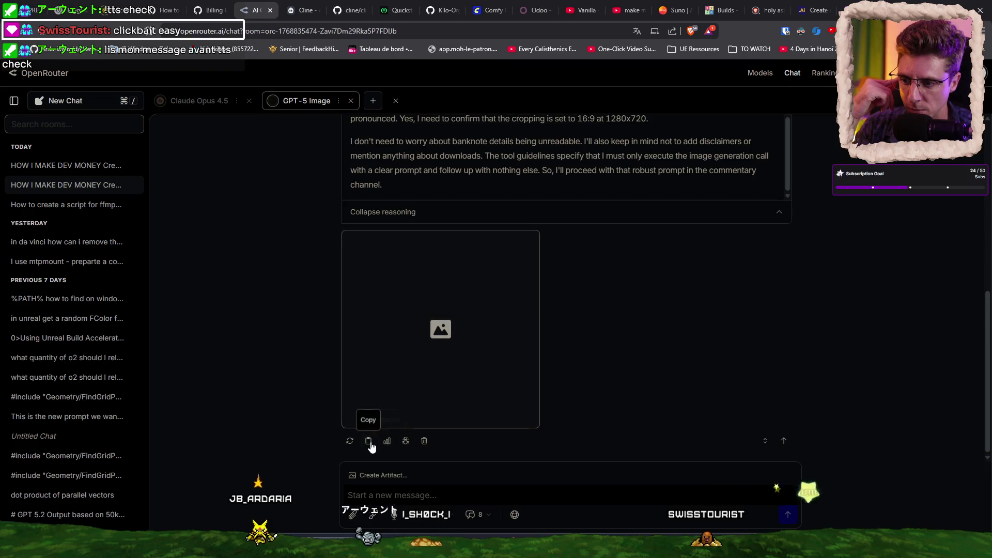
click(388, 441)
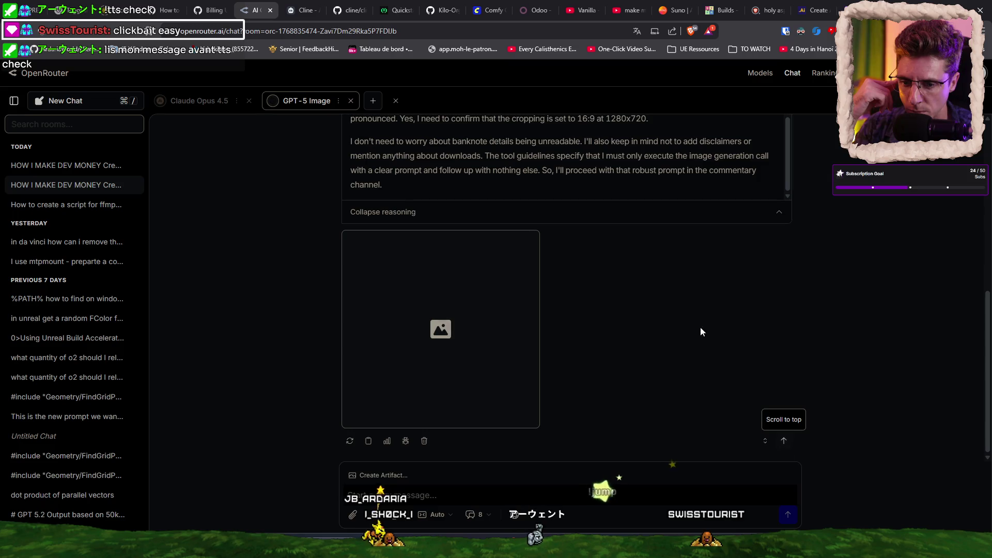
click(82, 166)
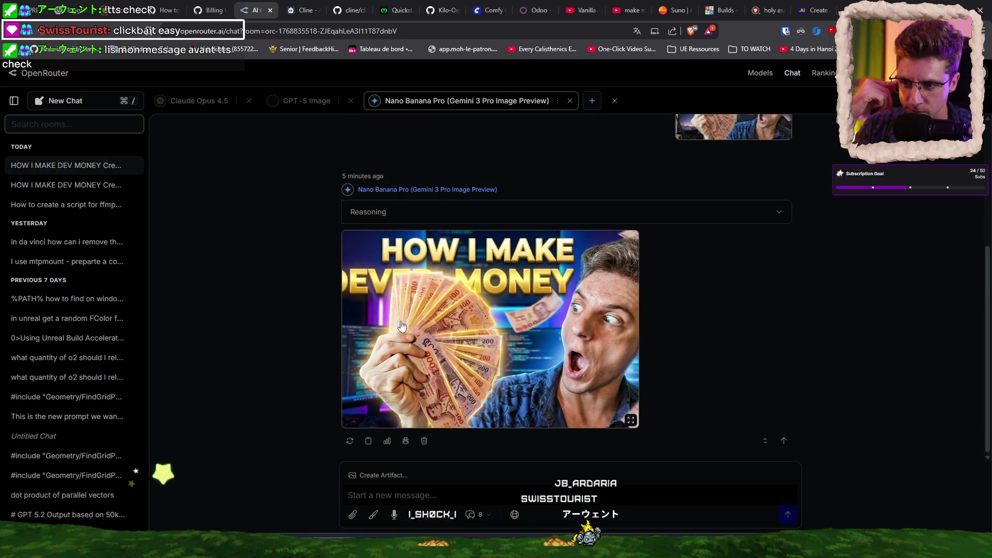
Preview the thumbnail, then regenerate it to get a version with a 'THAI BAHT RICH' subtitle
click(515, 326)
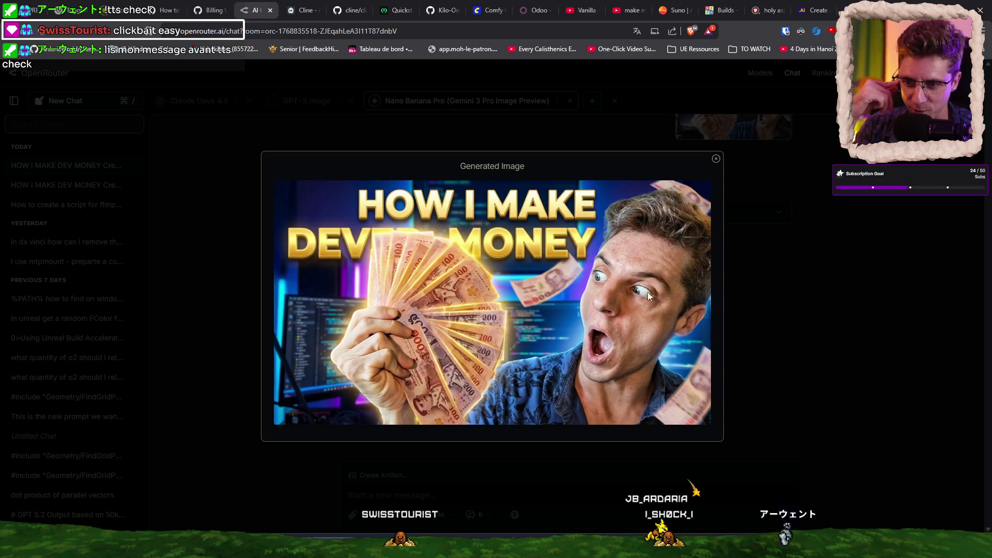
click(736, 274)
scroll(736, 274, up, 4)
mouse_move(588, 209)
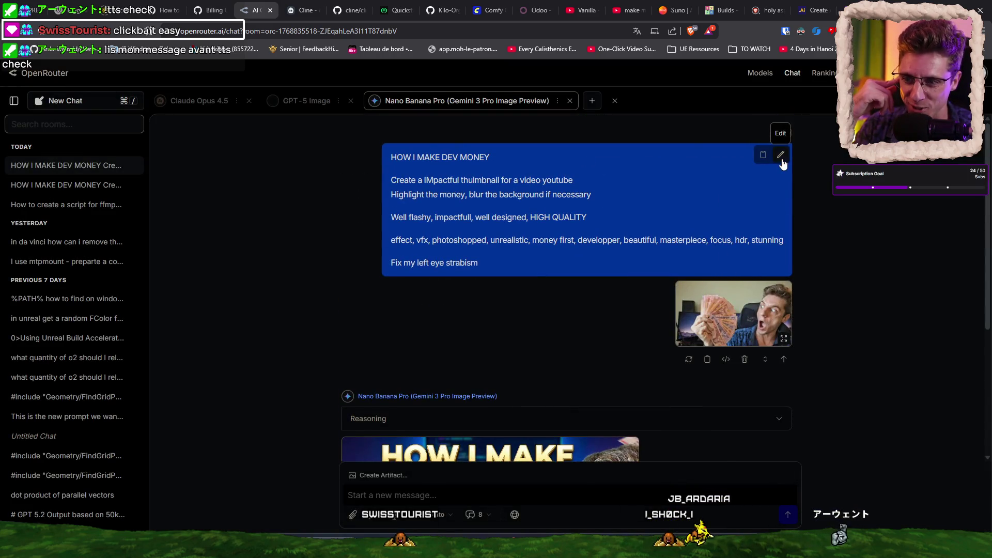
click(689, 360)
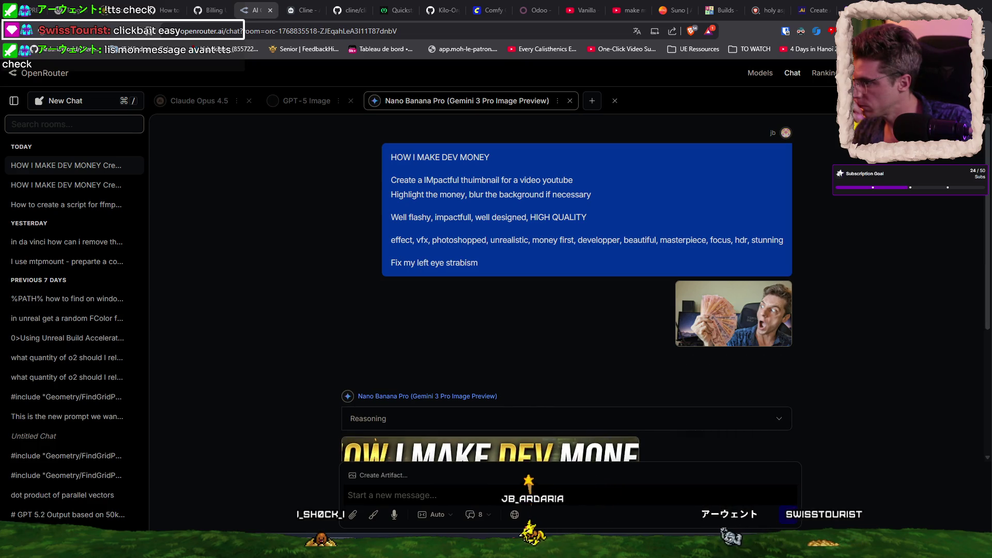
scroll(479, 324, down, 4)
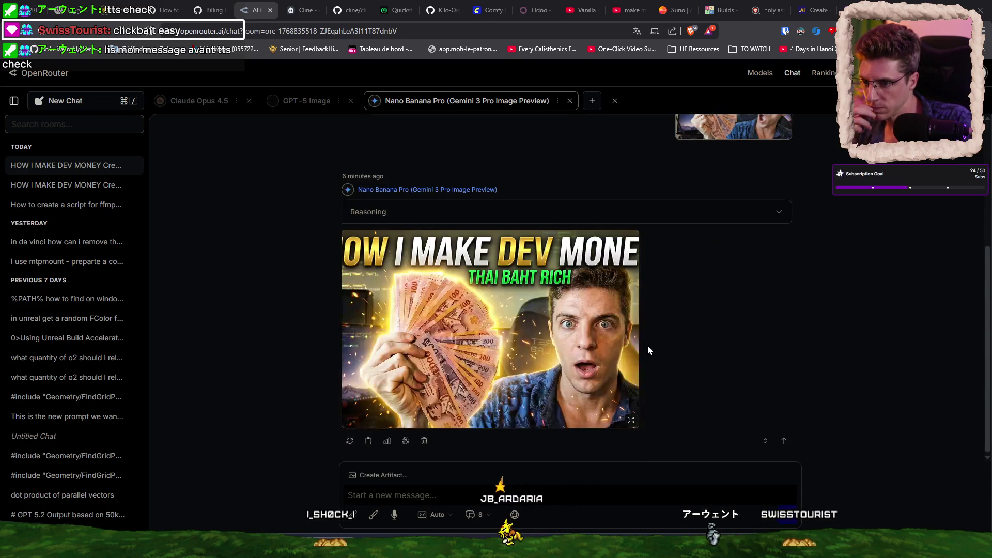
click(481, 353)
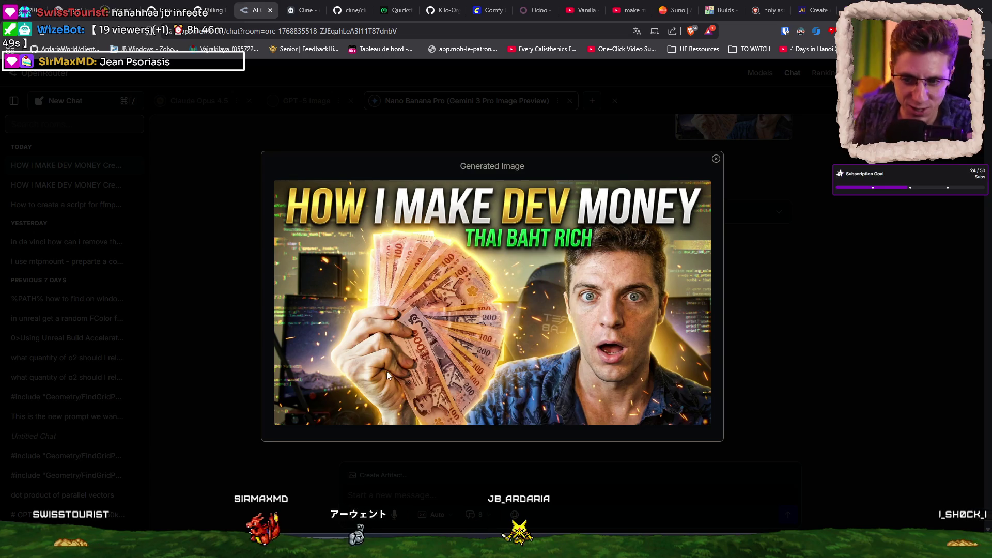
click(716, 159)
scroll(653, 258, up, 4)
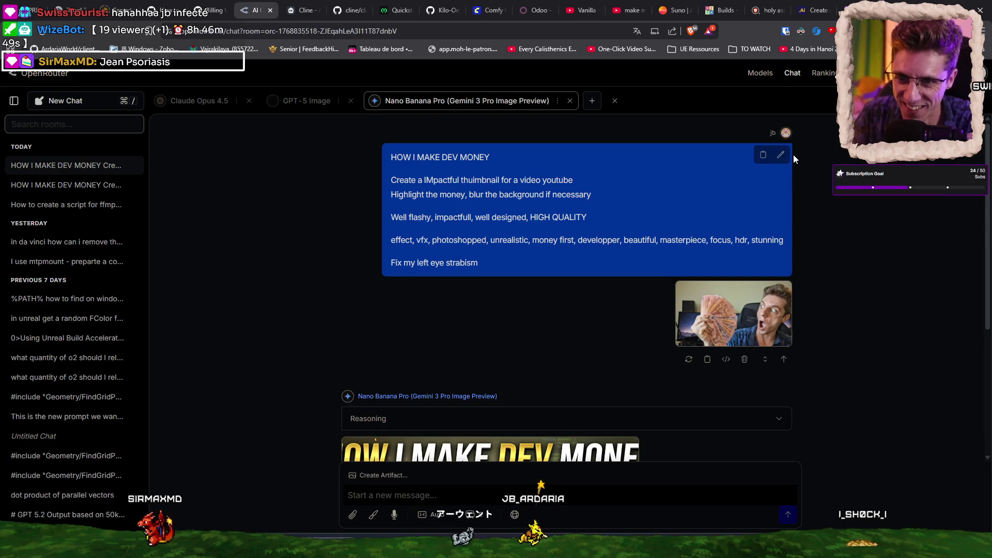
Replace the strabism line with 'Clean skin and magic electric blue eyes luminescent' and regenerate
click(781, 155)
drag(441, 265, 317, 267)
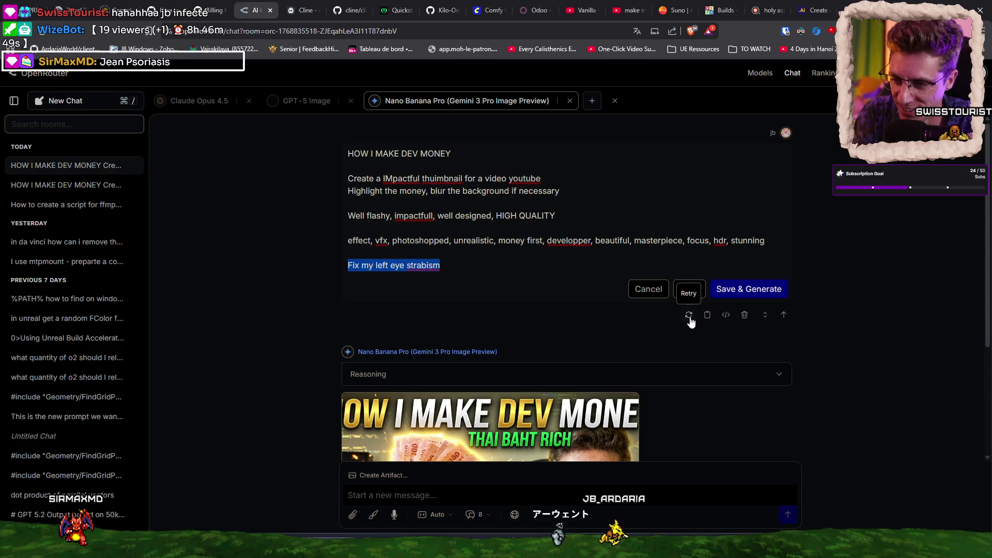
key(BackSpace)
key(BackSpace)
key(BackSpace)
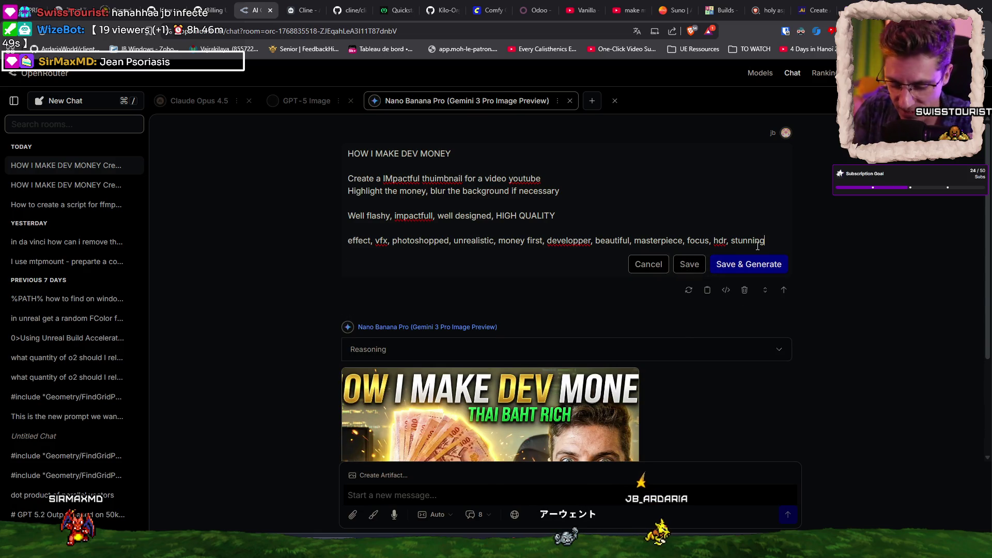
key(Return)
key(Return)
key(BackSpace)
text(Clean skin and magic electric b)
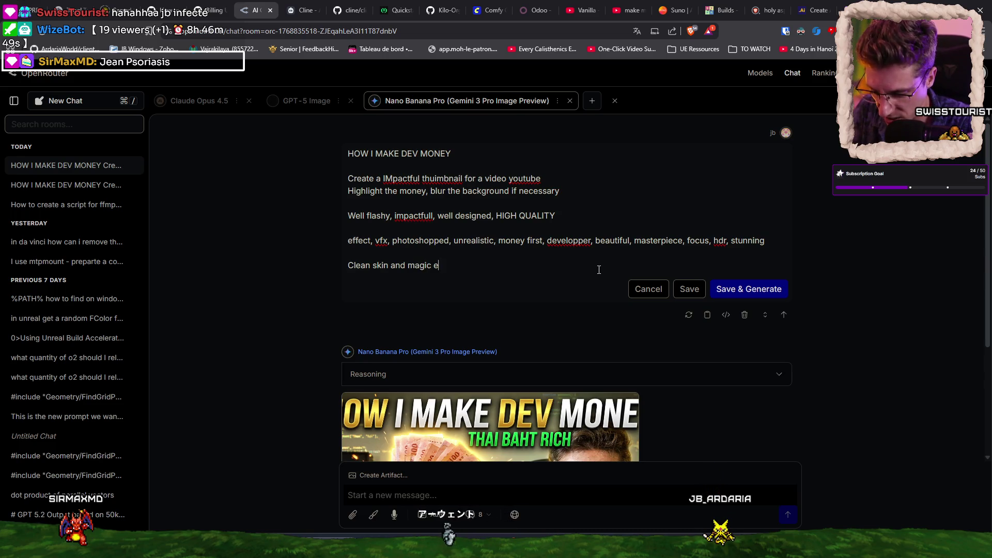
text(lue )
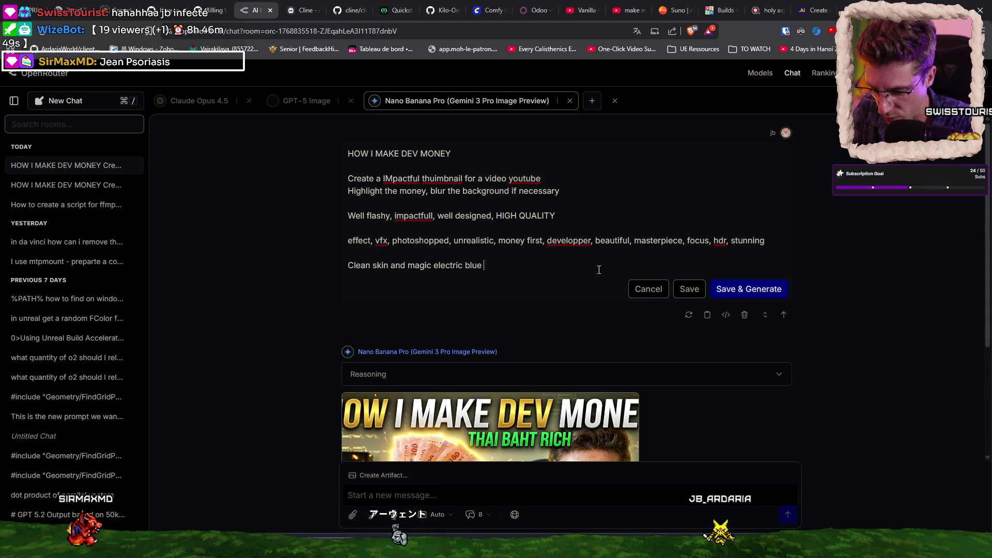
text(eyes luminescent)
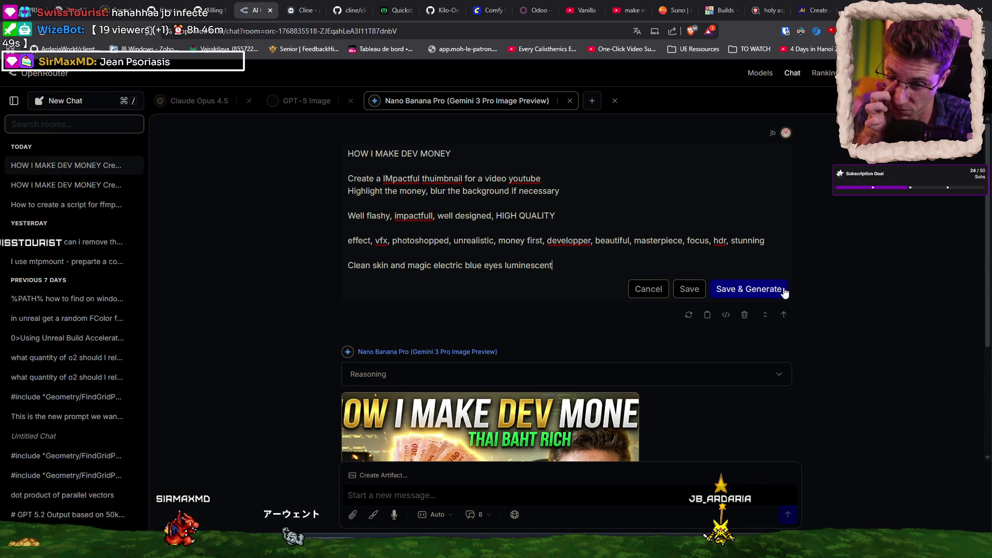
click(773, 289)
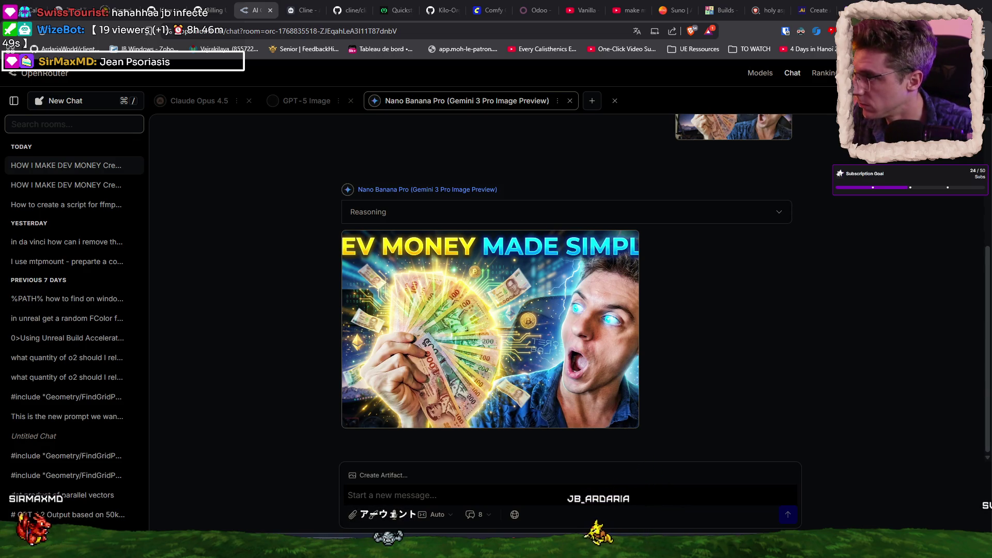
click(561, 323)
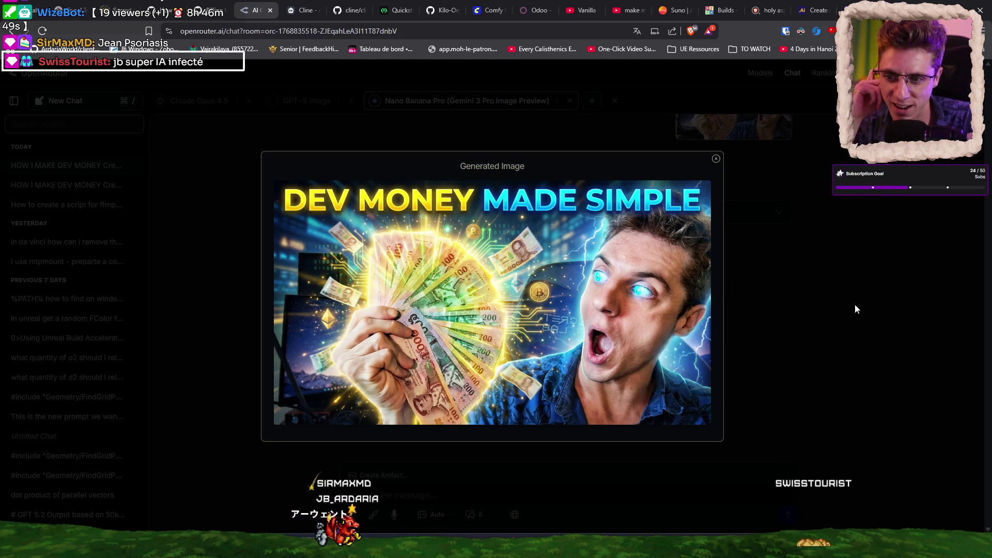
click(799, 264)
scroll(602, 278, up, 4)
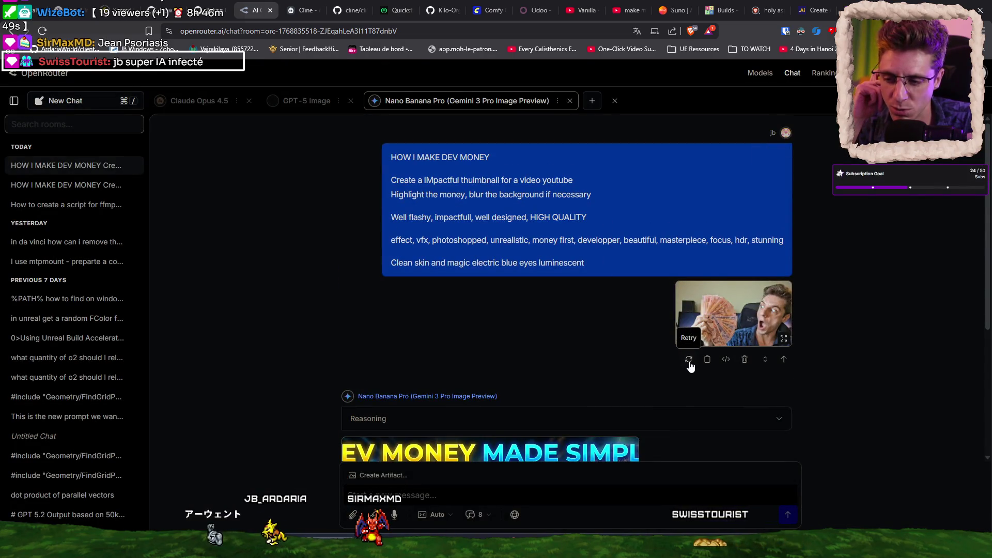
mouse_move(587, 210)
click(779, 154)
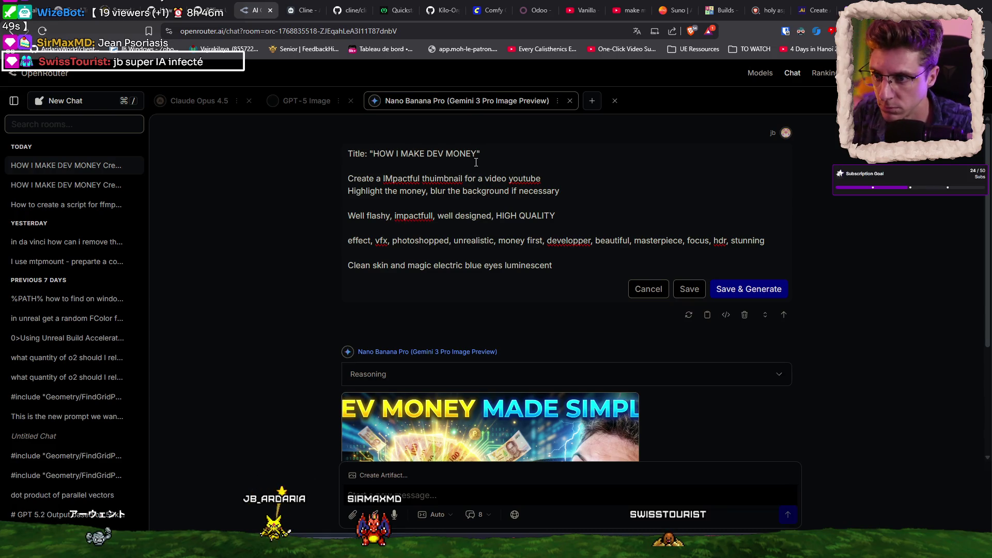
Regenerate from the prompt titled "HOW I MAKE DEV MONEY", producing blue 'DEV MONEY' text
click(764, 290)
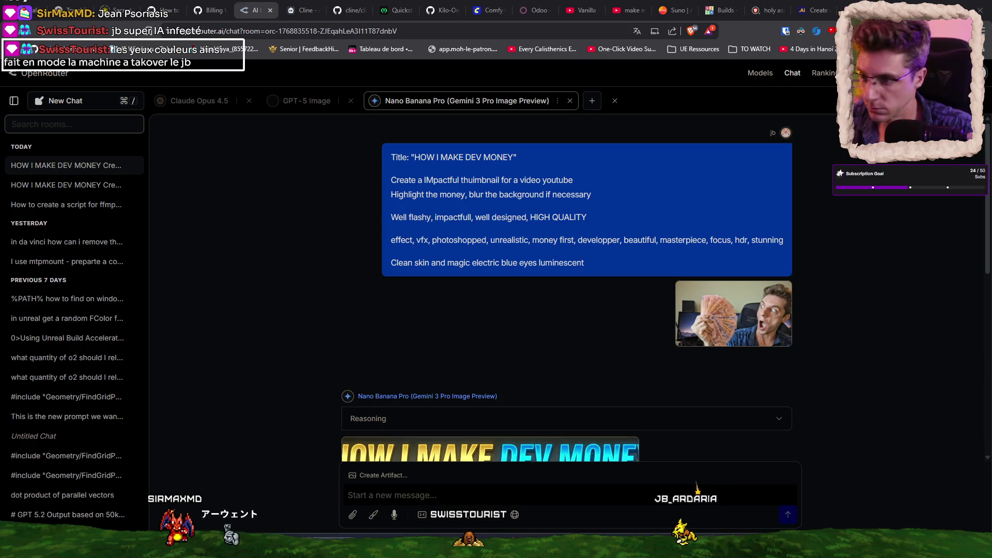
scroll(658, 296, down, 1)
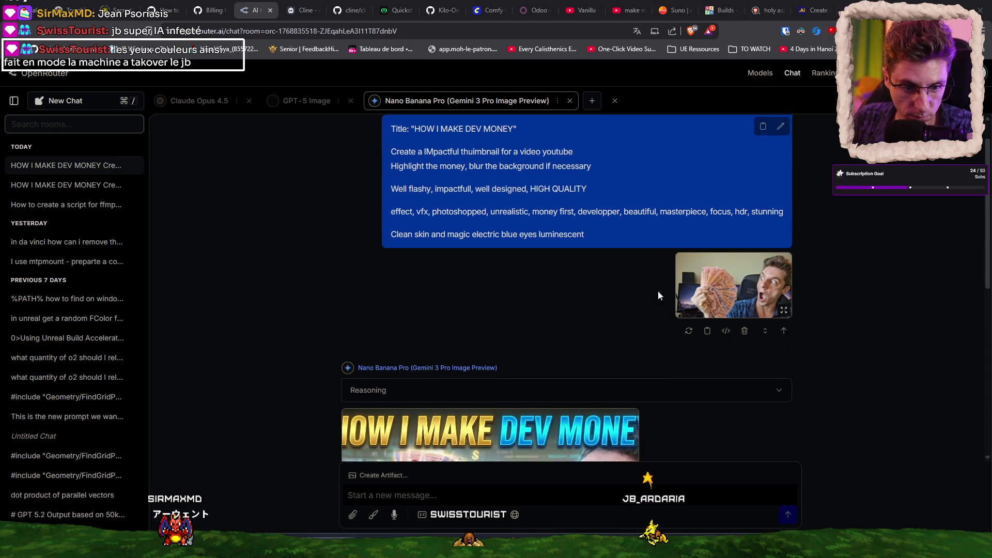
Preview the first and second new HOW I MAKE DEV MONEY thumbnails, ending with the second enlarged
scroll(660, 292, down, 5)
scroll(702, 263, down, 2)
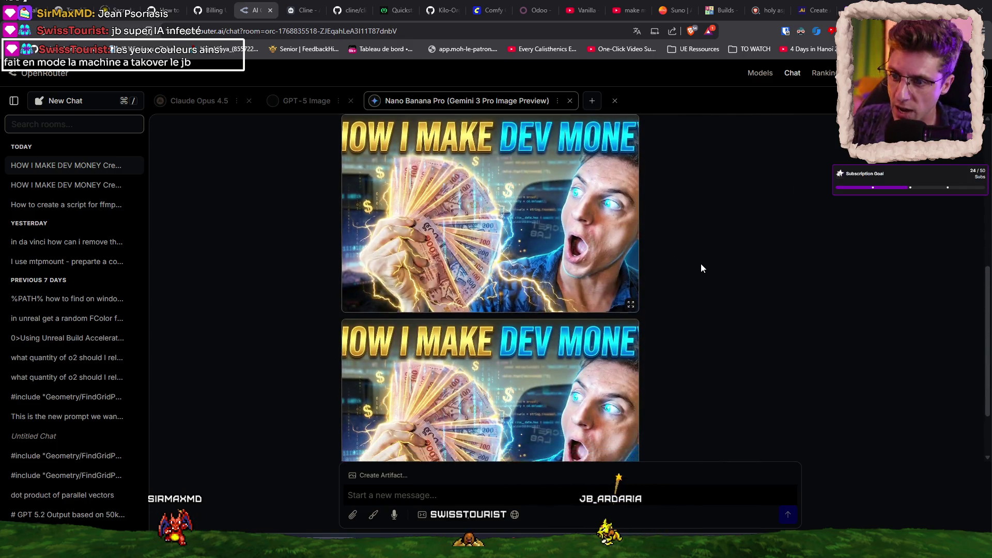
scroll(684, 303, up, 2)
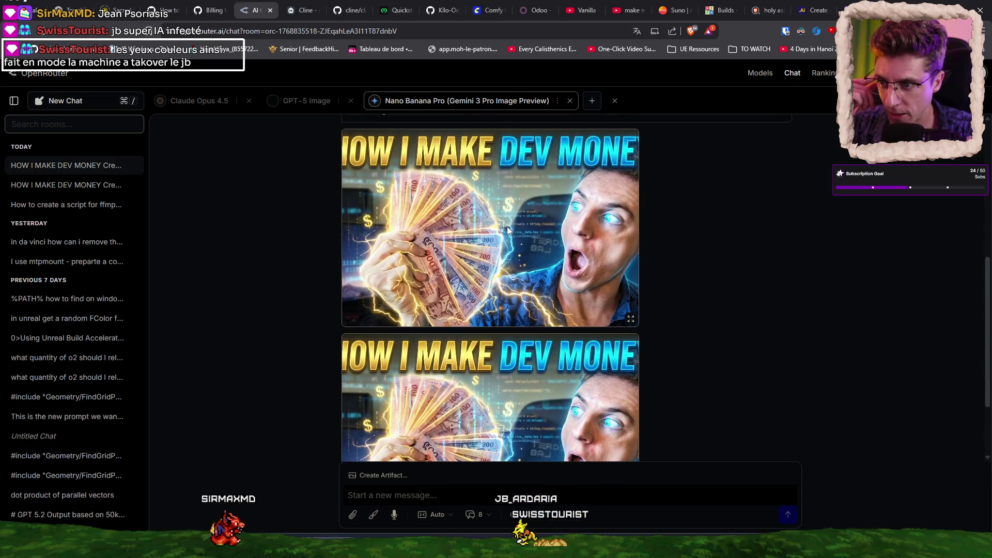
click(547, 249)
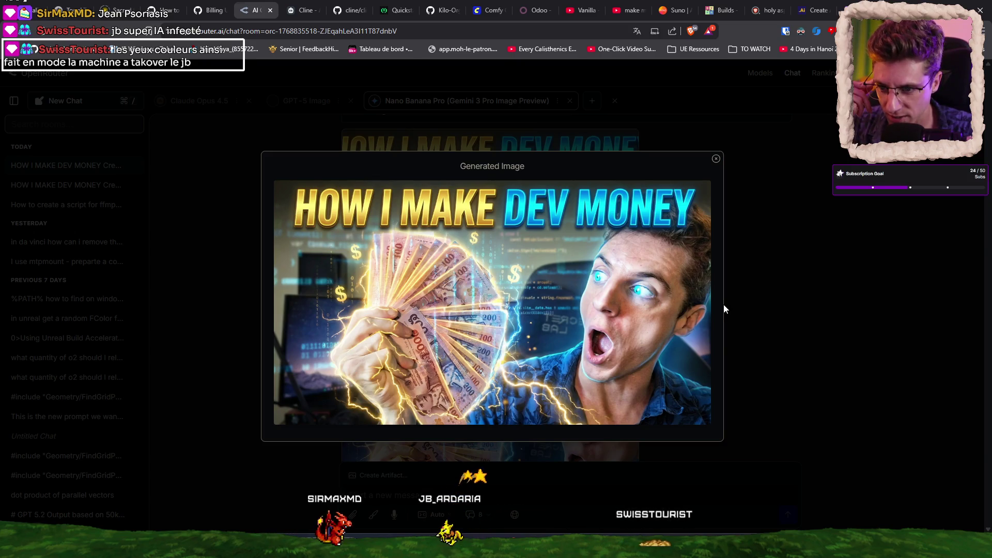
click(776, 236)
scroll(710, 291, down, 2)
click(539, 317)
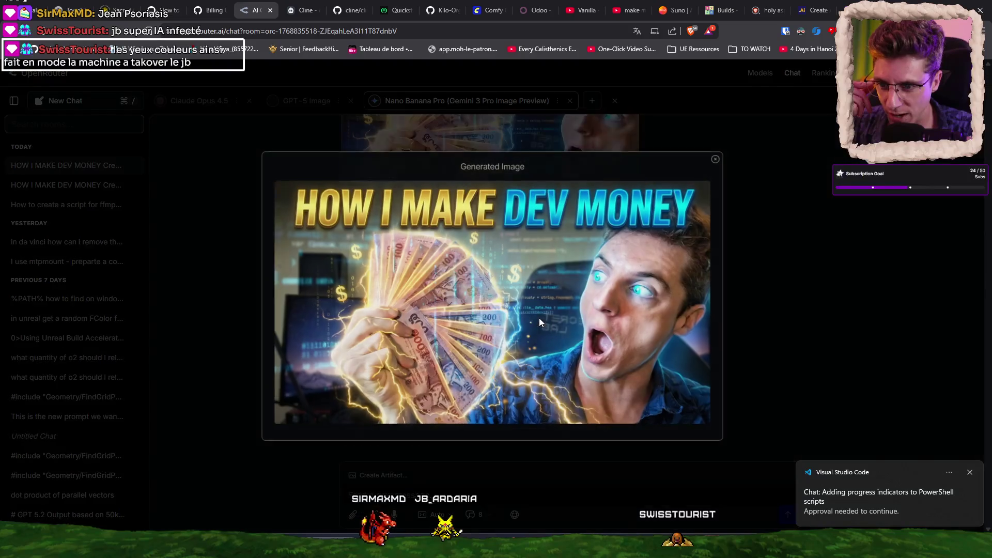
click(788, 284)
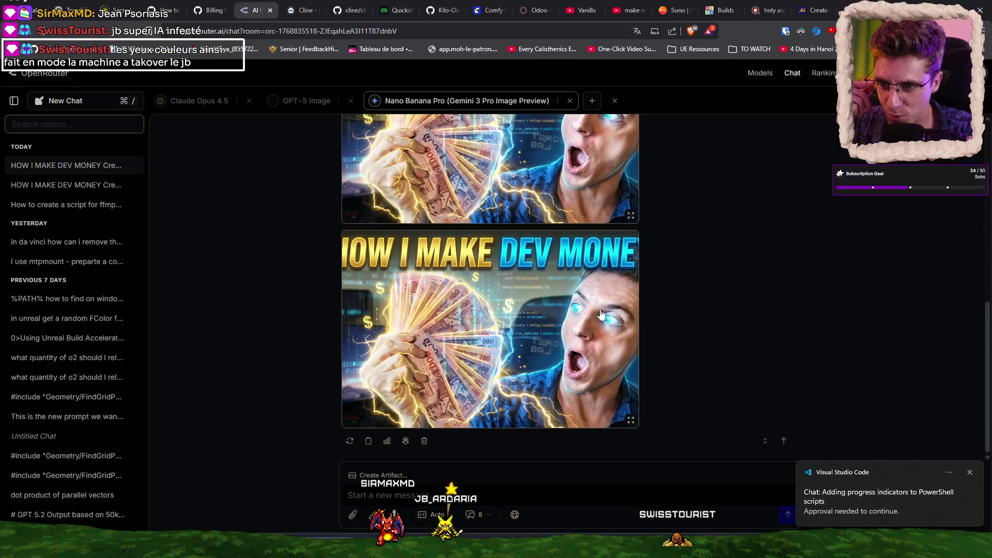
click(641, 340)
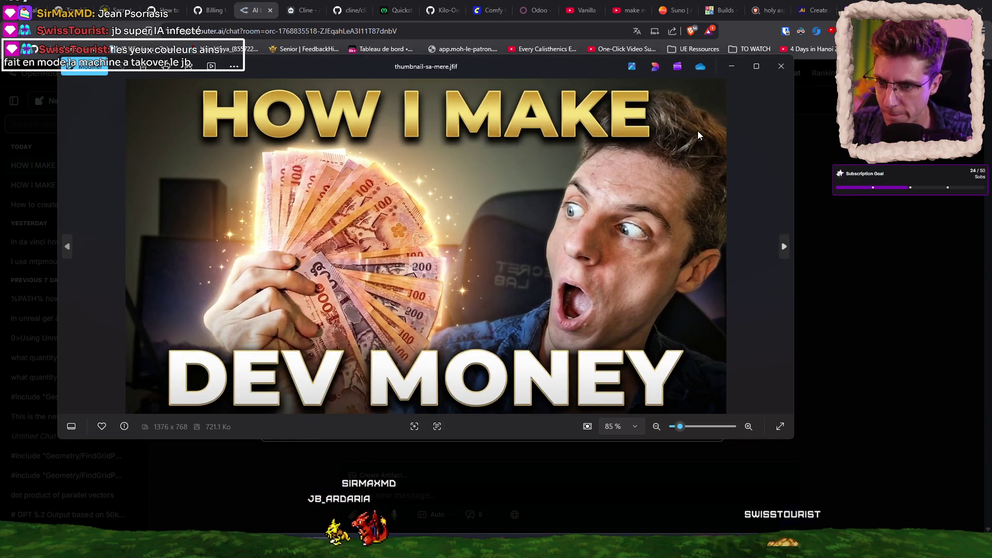
Show the next saved thumbnail in Photos and move the viewer aside to compare it with the browser image
key(Right)
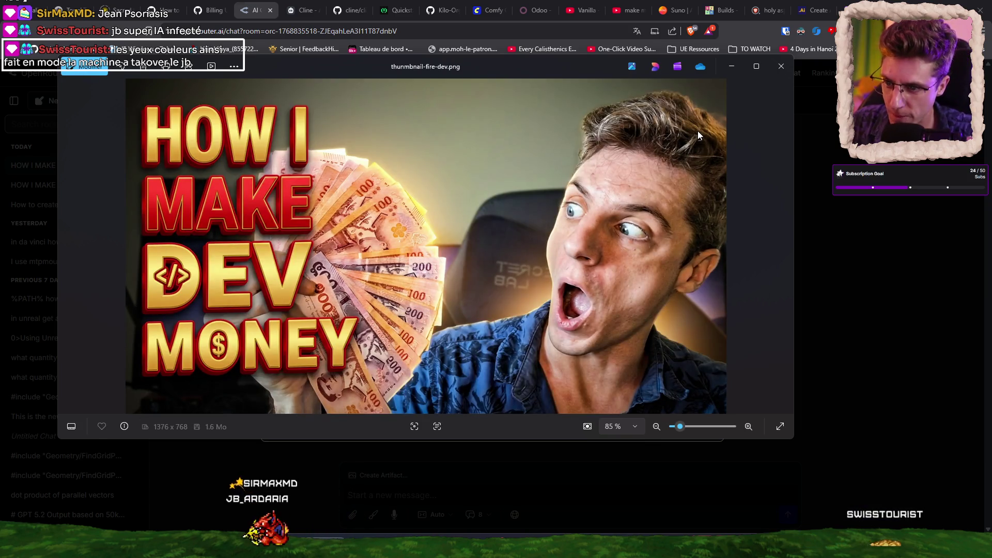
click(734, 68)
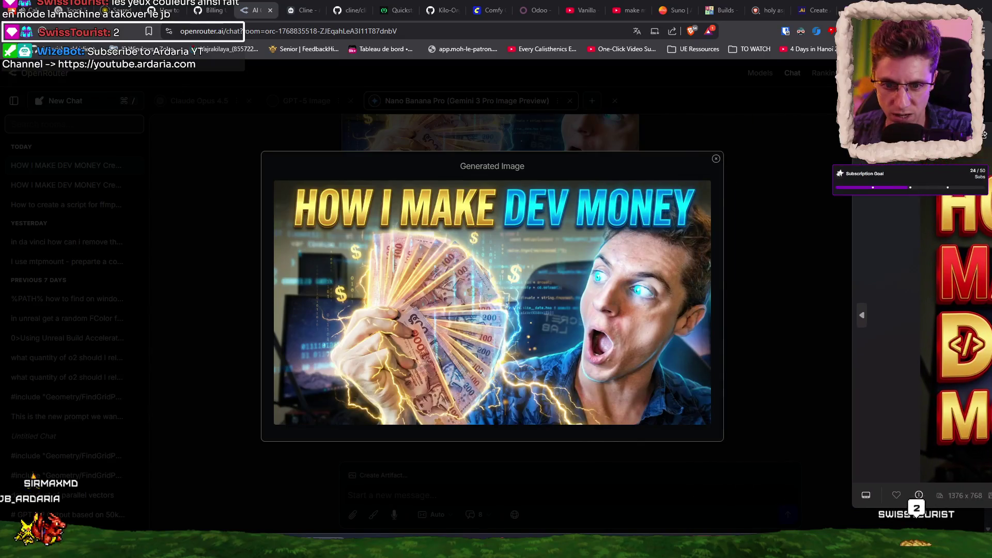
drag(571, 69, 991, 130)
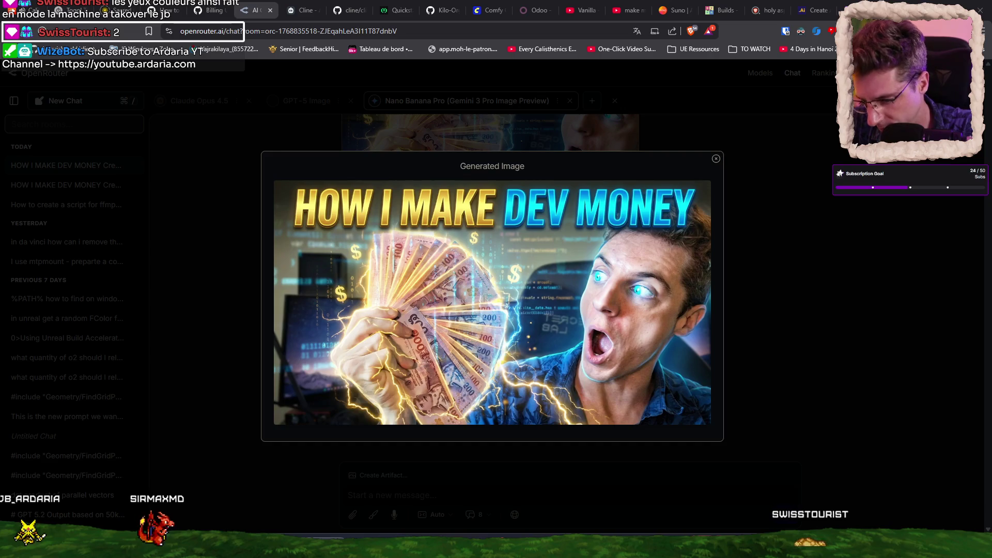
key(alt+Tab)
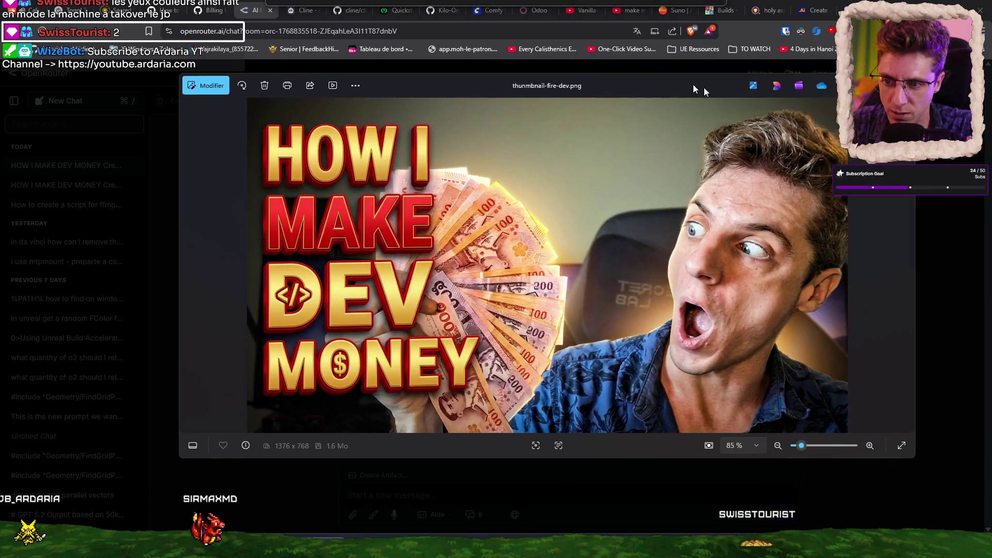
key(alt+Tab)
key(alt+Tab)
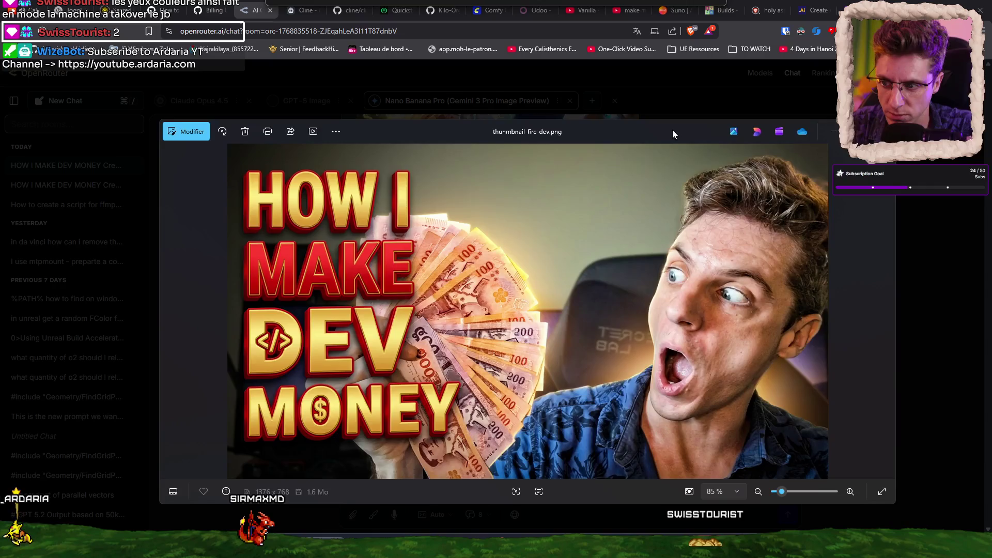
key(alt+Tab)
key(alt+Tab)
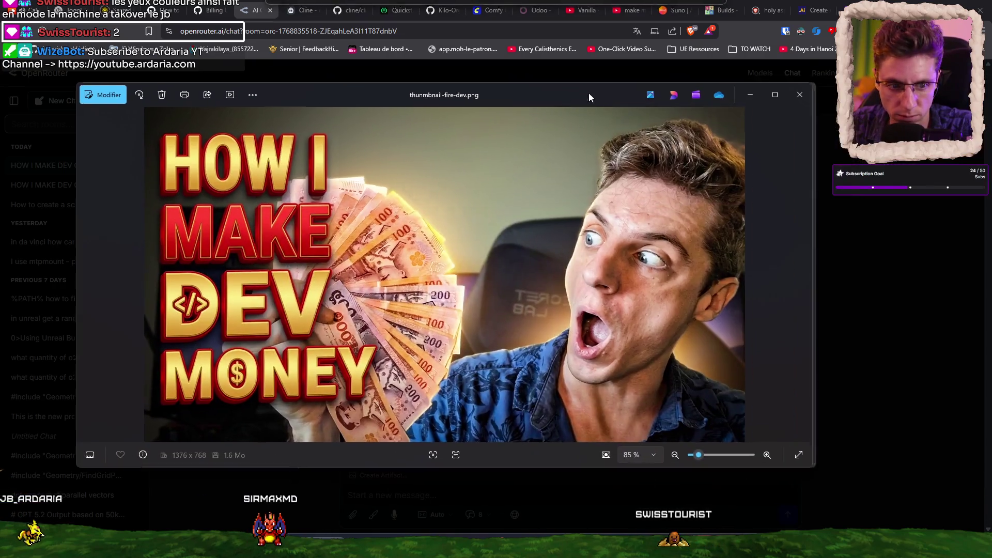
key(alt+Tab)
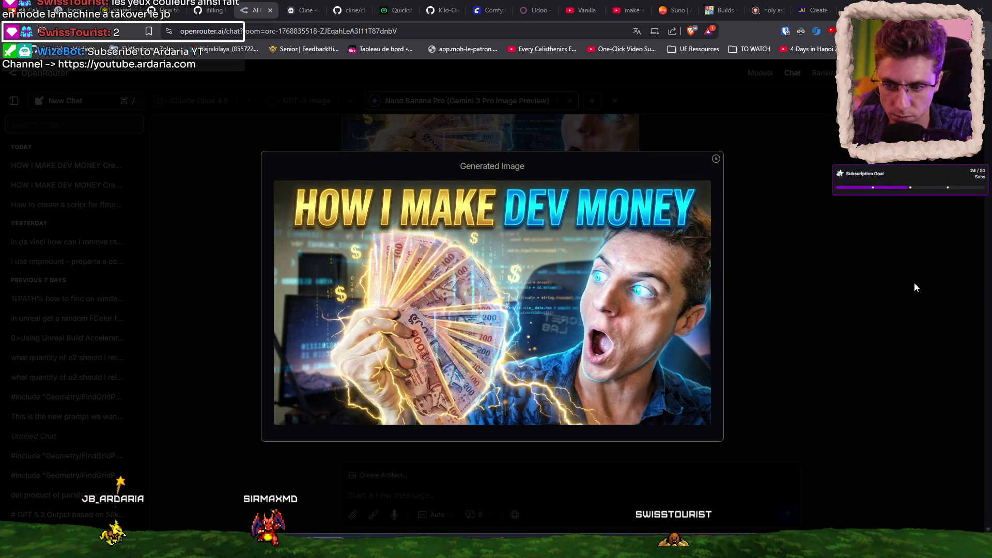
Bring the new blue-eyed thumbnail back up in the enlarged image view
right_click(495, 297)
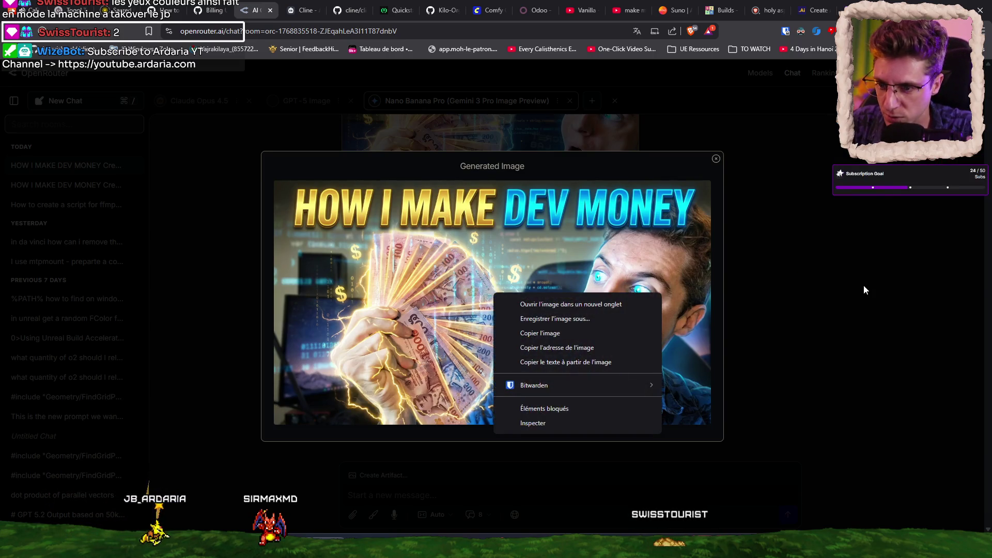
click(736, 218)
scroll(647, 302, up, 3)
click(532, 299)
click(724, 319)
click(484, 331)
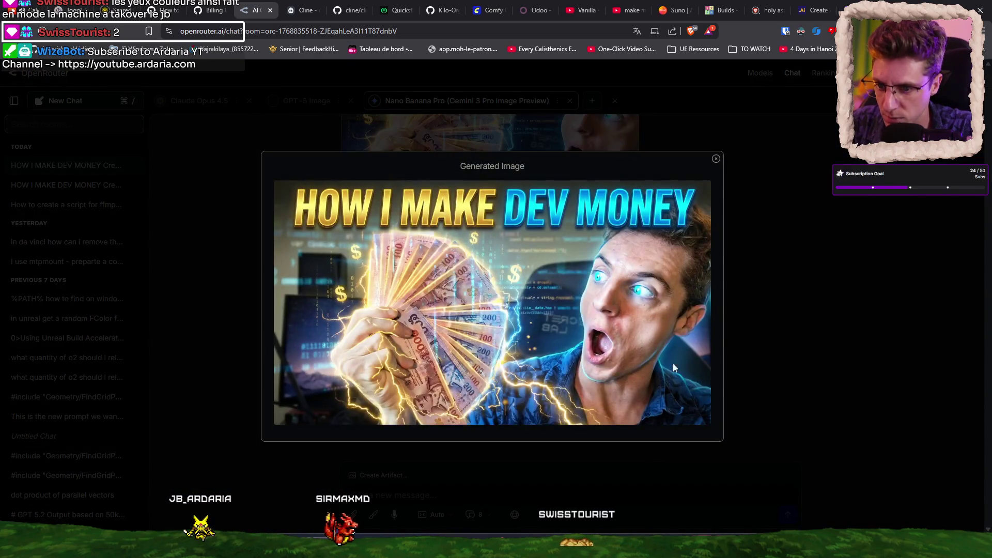
Save the enlarged thumbnail as thumbnail-sa-mere-v2.jfif in the Thumbnail folder
right_click(532, 313)
click(604, 333)
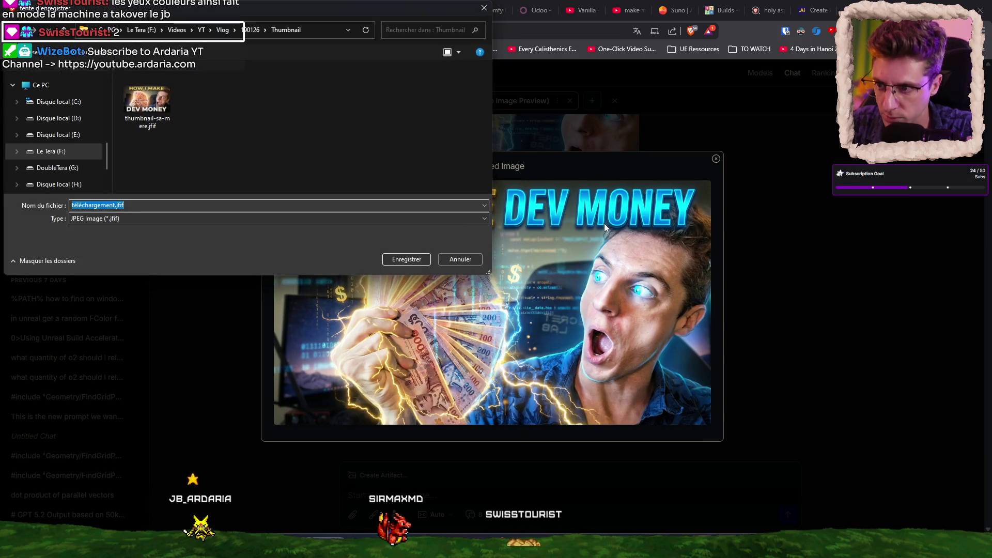
click(147, 101)
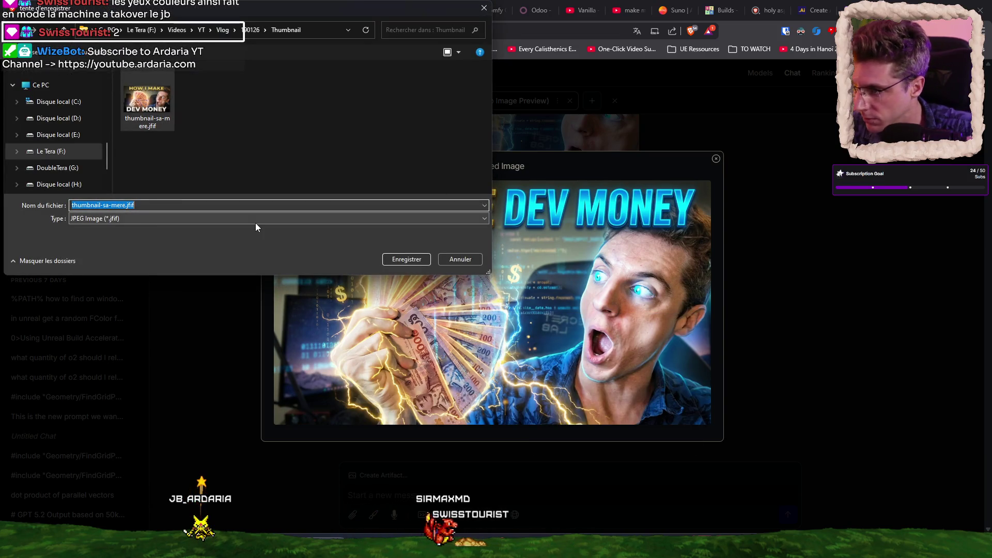
key(Right)
text(-)
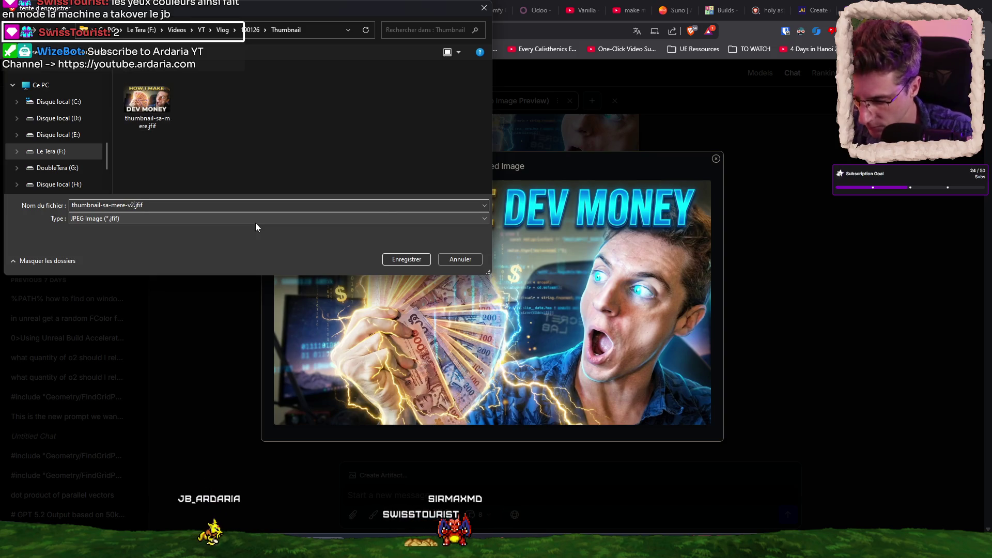
key(Return)
click(571, 450)
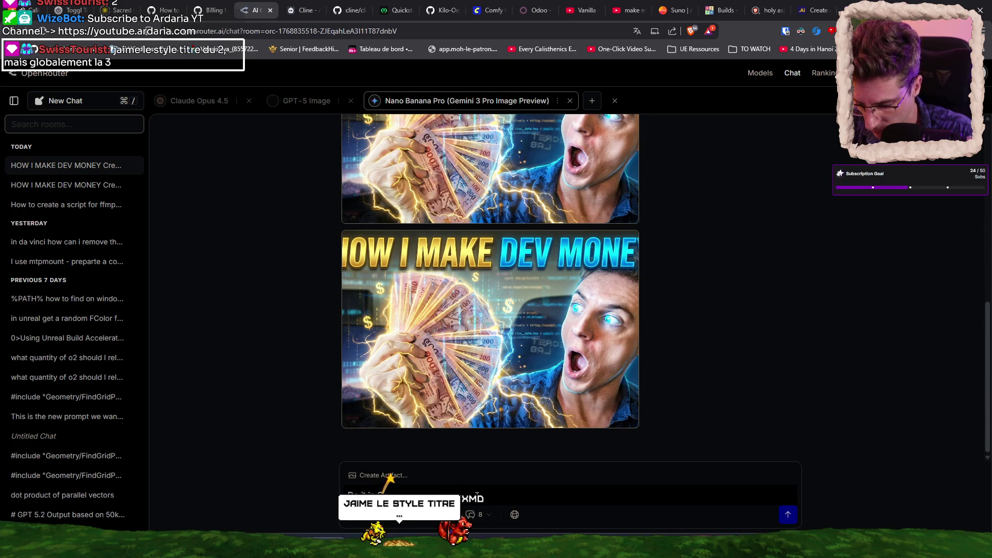
Send the 'Do it in GOLD / RED' follow-up and bring up the attach-file picker
key(Return)
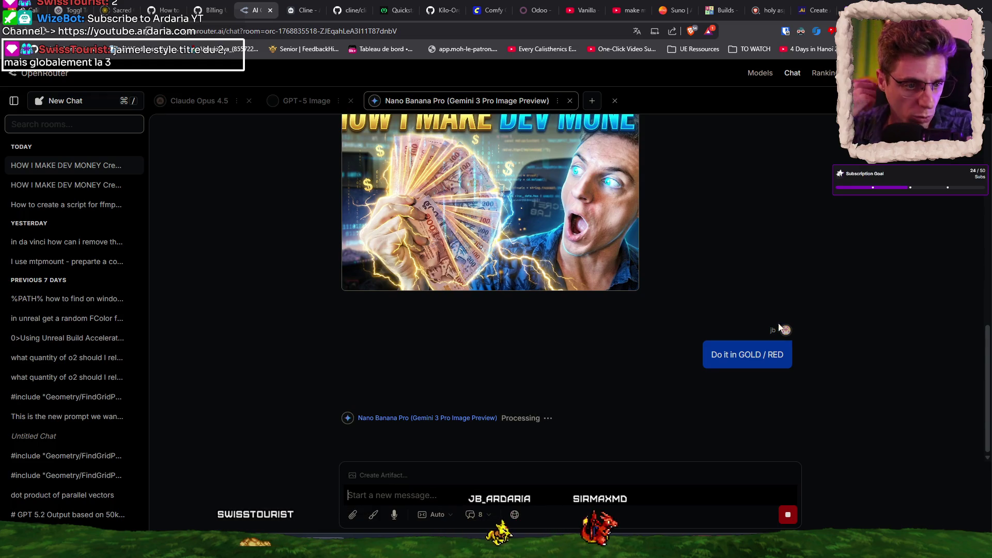
scroll(646, 292, up, 2)
scroll(723, 253, down, 2)
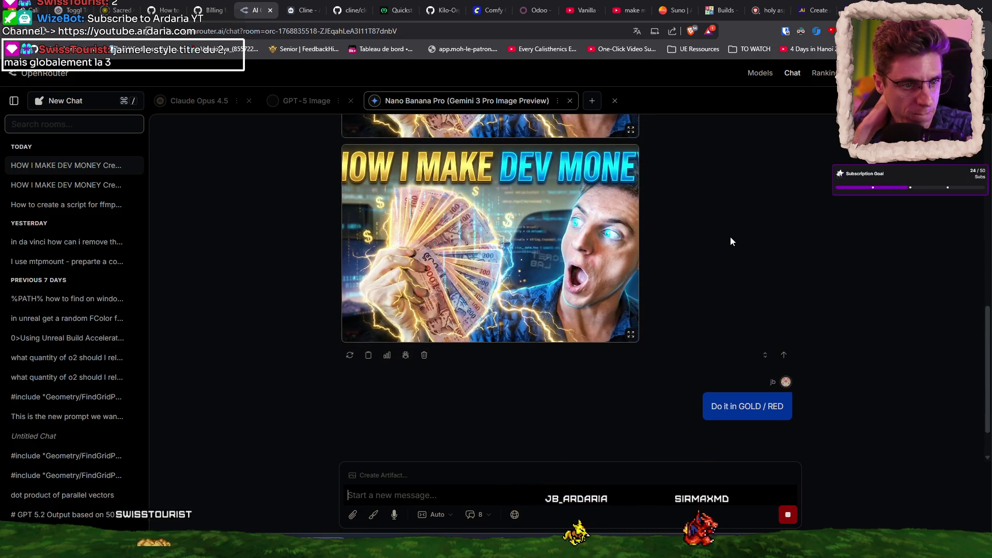
scroll(724, 241, down, 2)
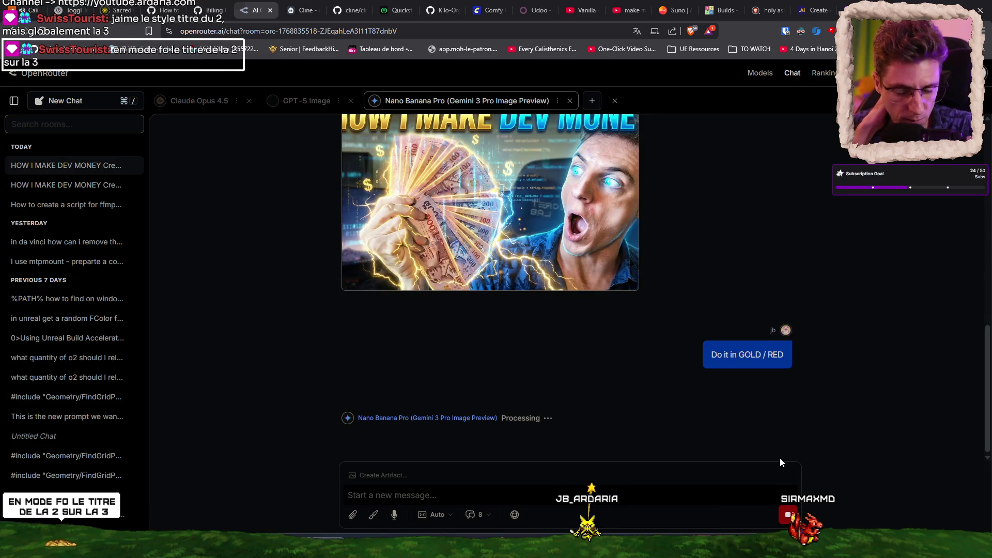
click(352, 515)
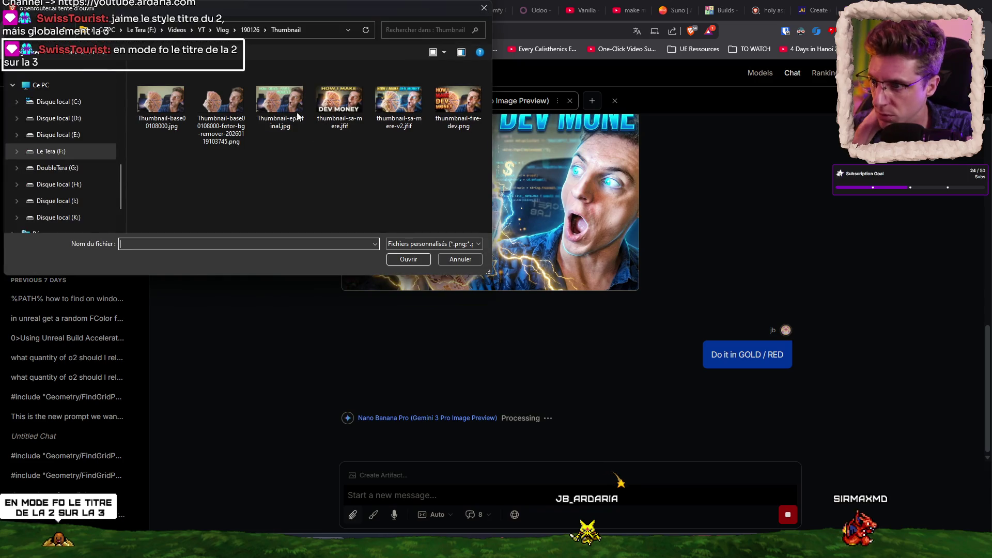
Attach thunmbnail-fire-dev.png and ask for the title like on this image but with the new style
double_click(457, 104)
text(Dispose the t)
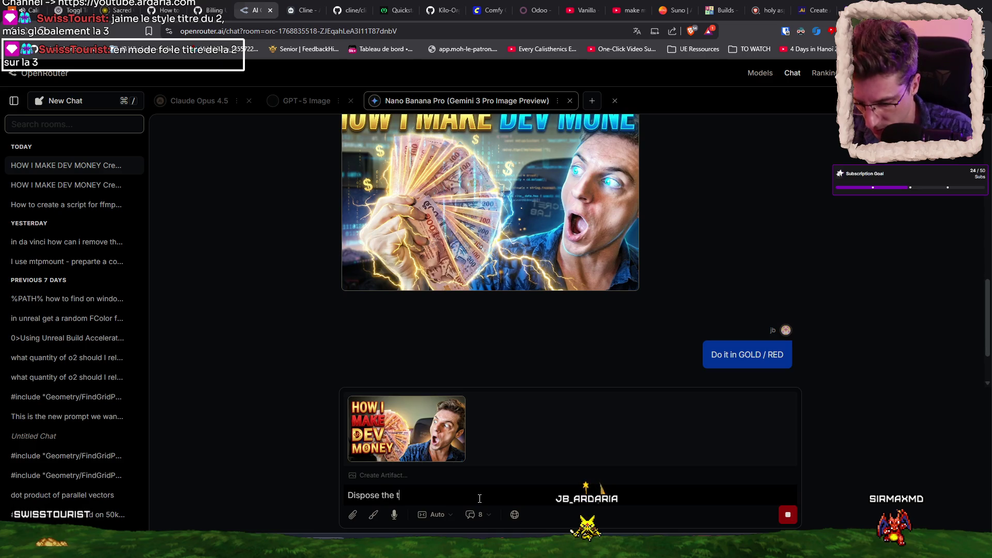
text(itle like on t)
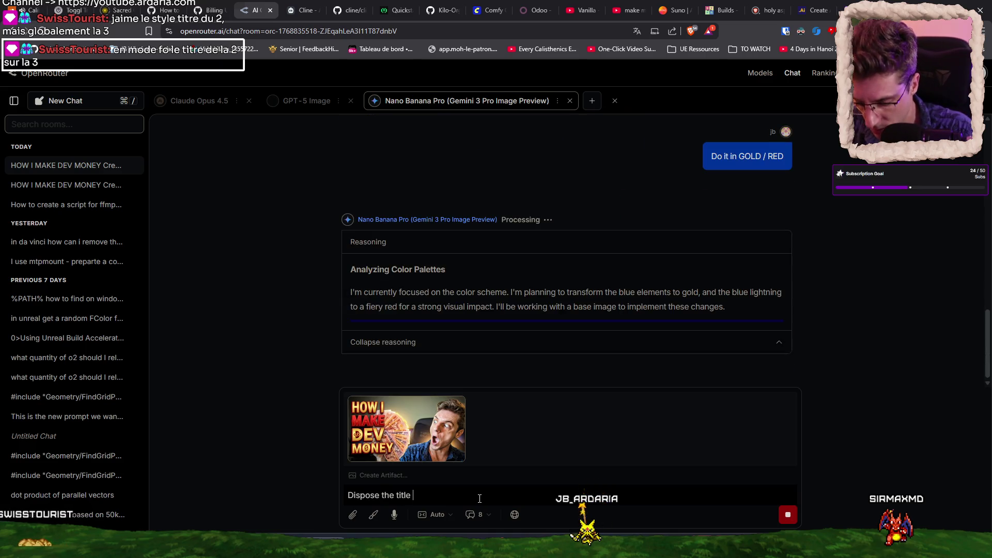
text(his image)
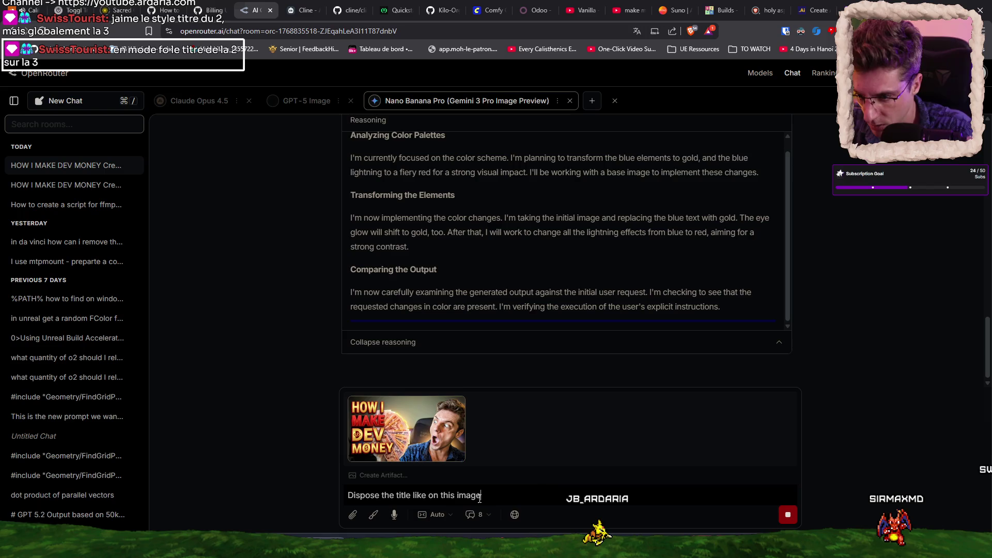
text( but with the new style)
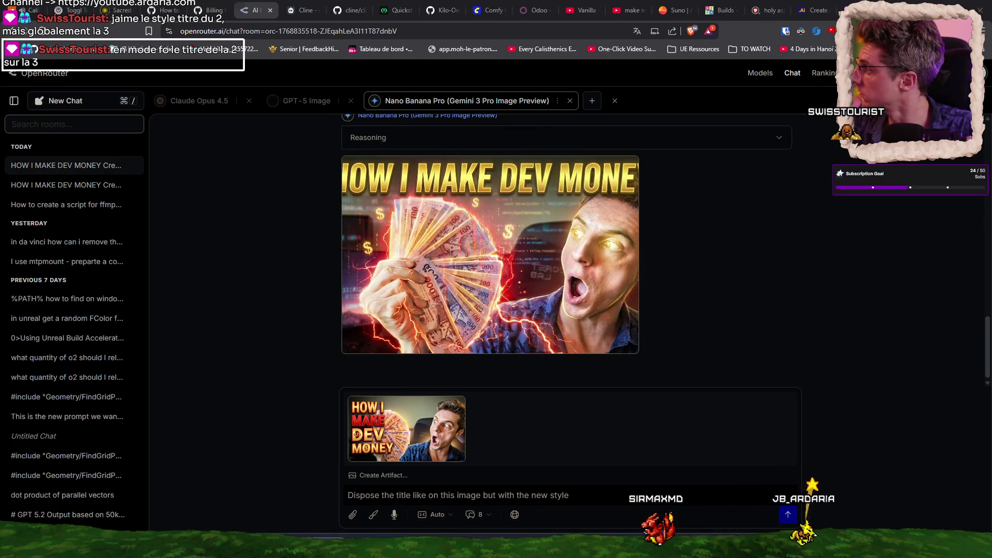
mouse_move(576, 278)
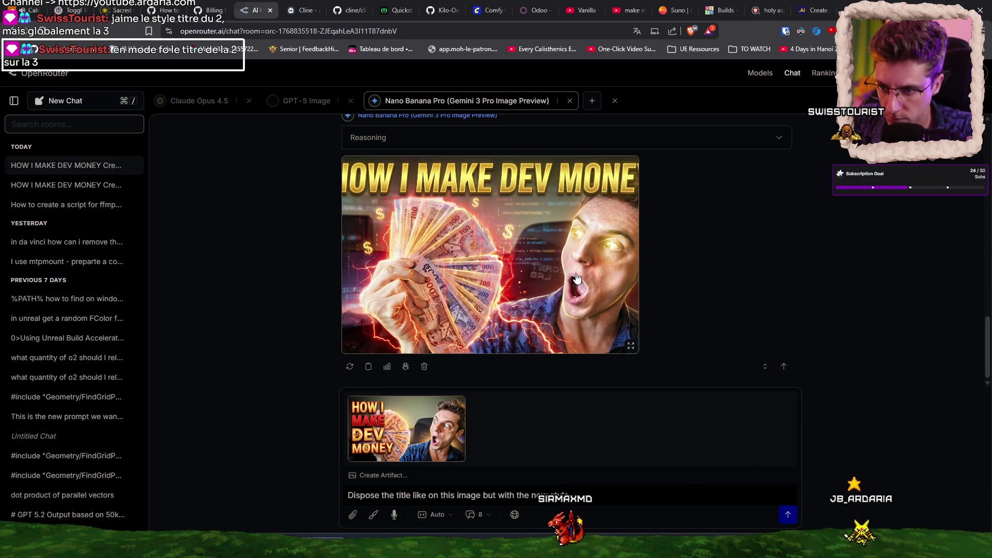
click(789, 515)
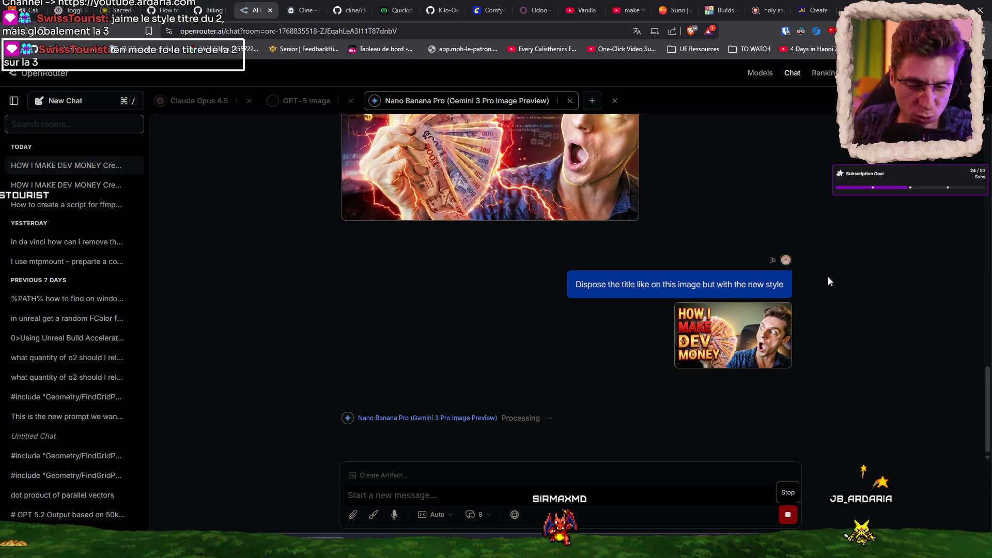
Open the newly generated gold-and-red stacked-title thumbnail in the Generated Image viewer
scroll(828, 276, up, 1)
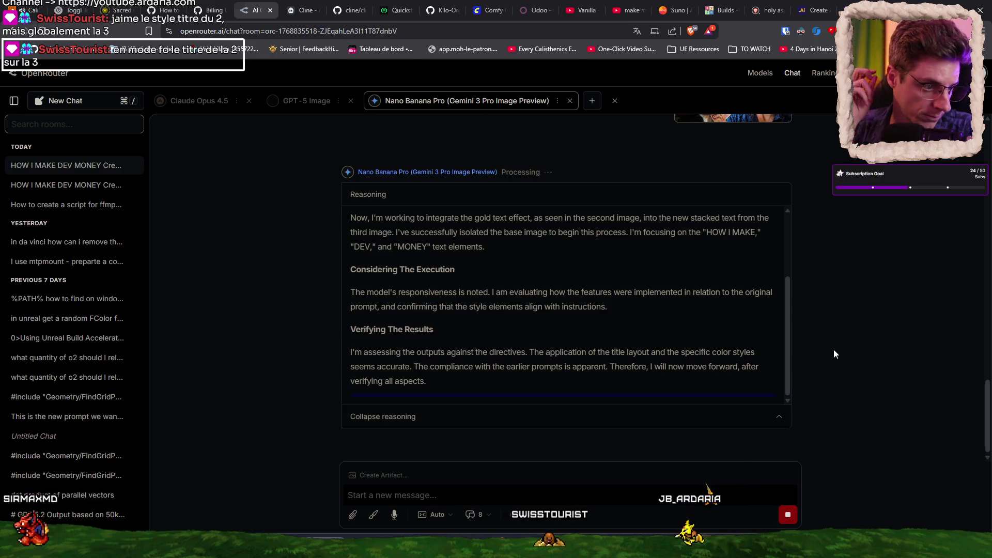
click(594, 331)
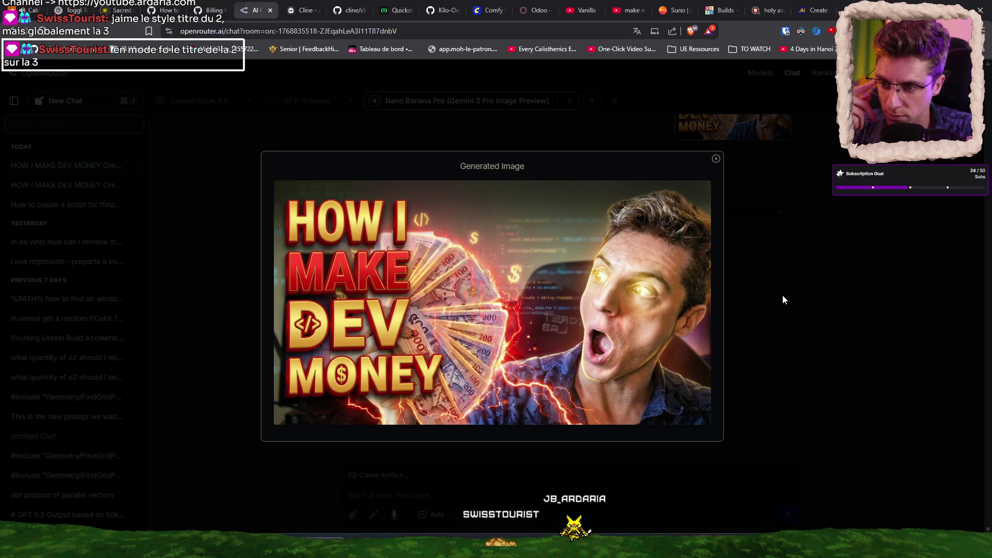
Save the golden-eyed stacked-title thumbnail to the Thumbnail folder under an edited thunmbnail-fire-dev name
click(783, 295)
click(594, 306)
right_click(594, 306)
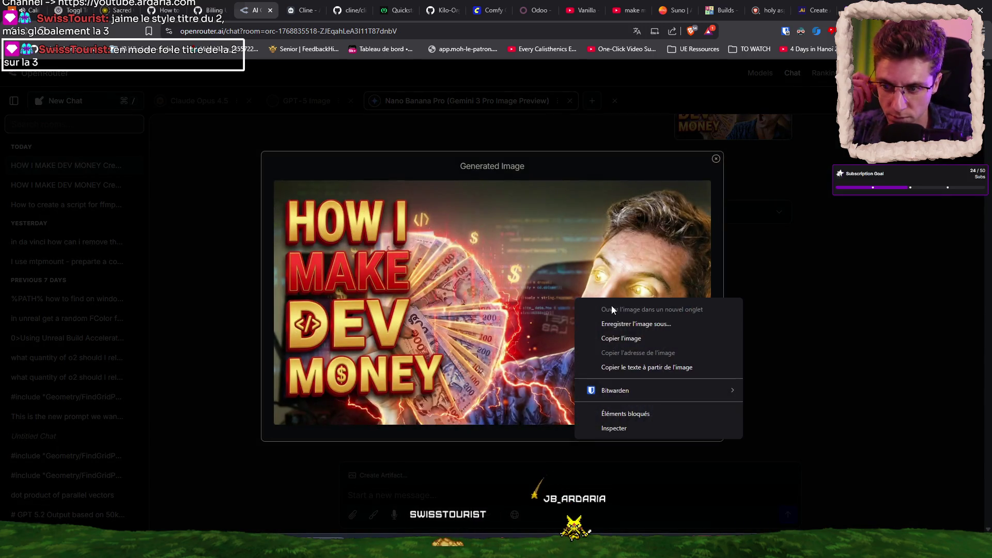
click(633, 323)
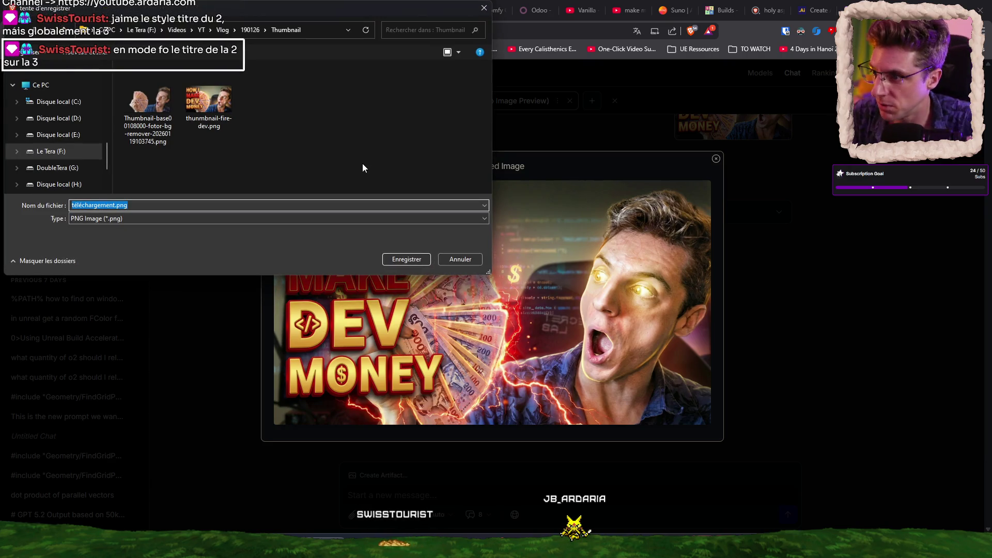
click(222, 110)
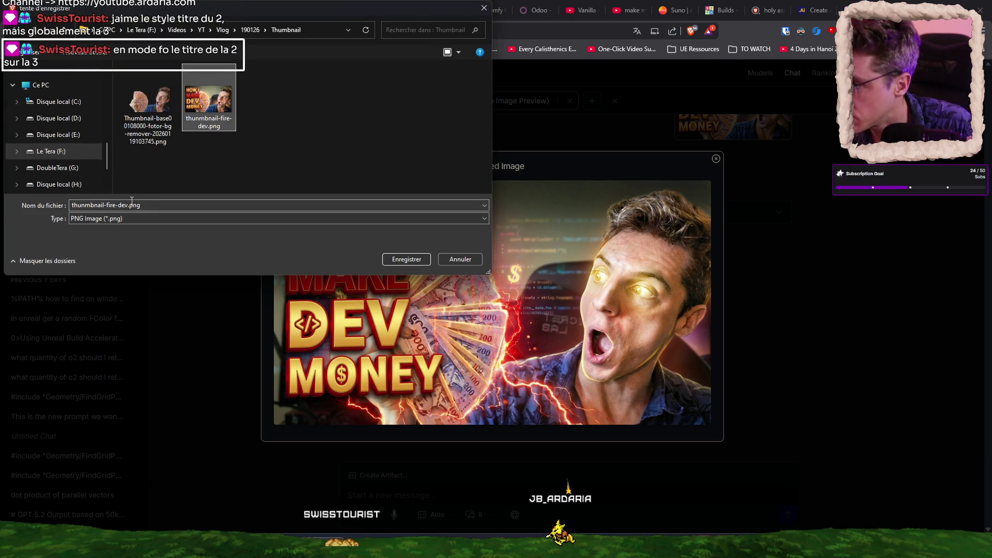
key(Right)
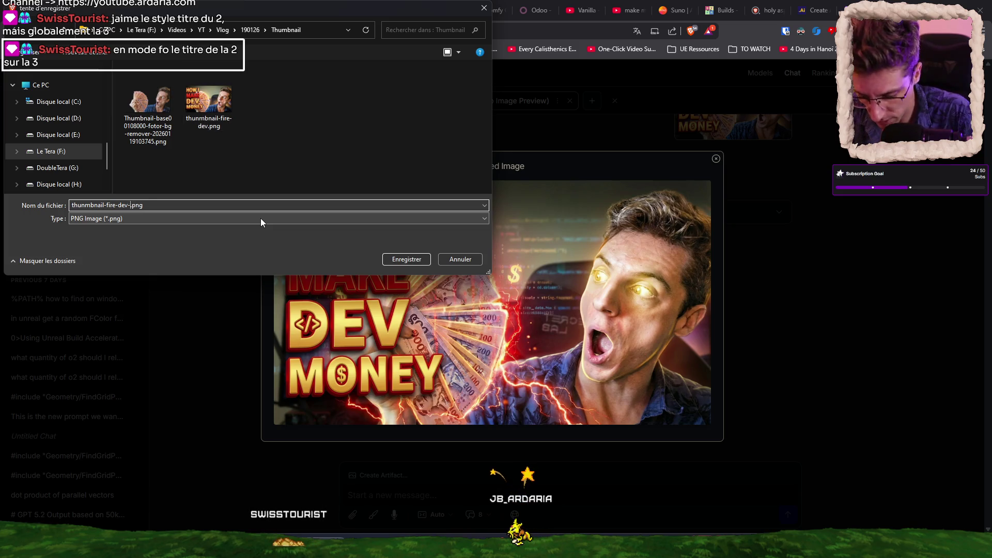
key(Return)
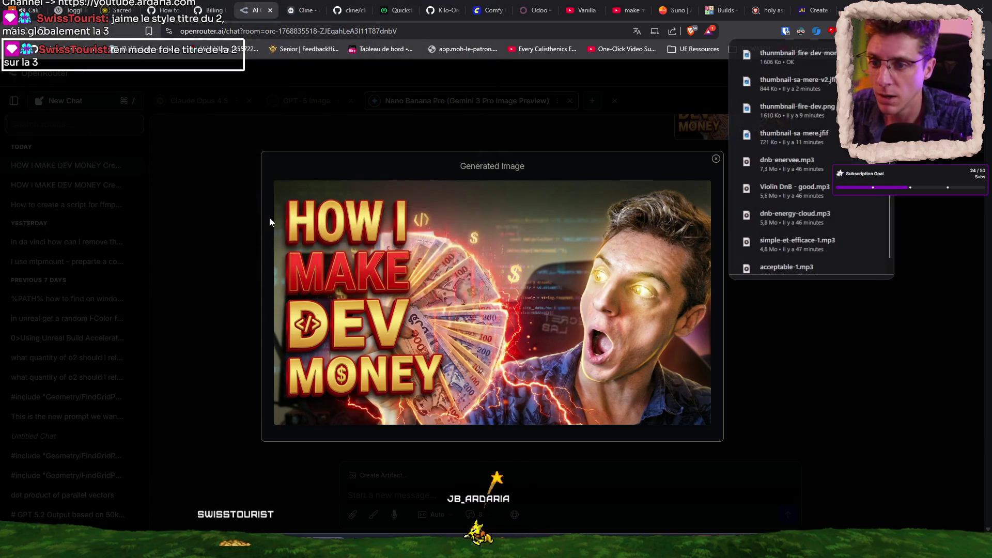
Open YouTube Studio's video upload dialog, checking the DaVinci Resolve render along the way
click(619, 6)
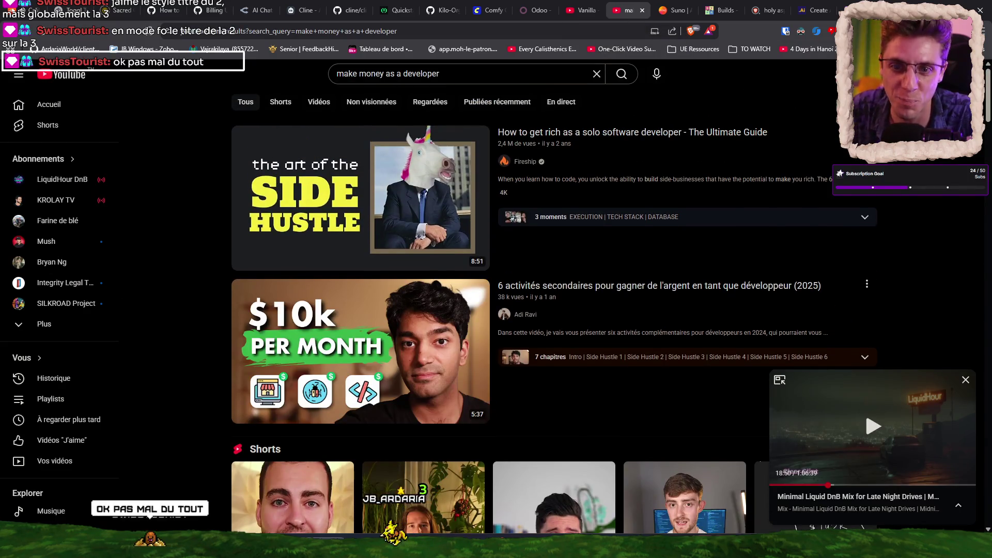
key(alt+Left)
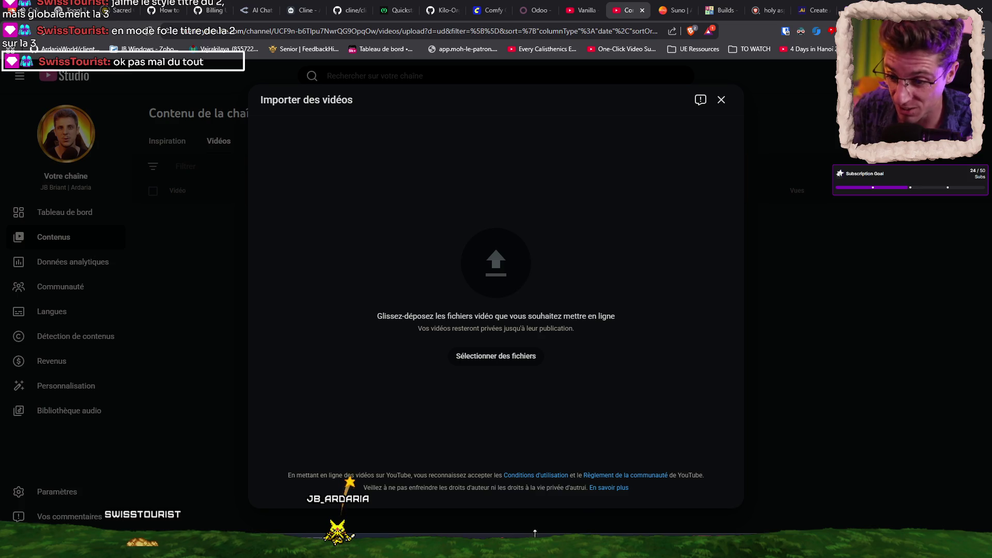
key(alt+Tab)
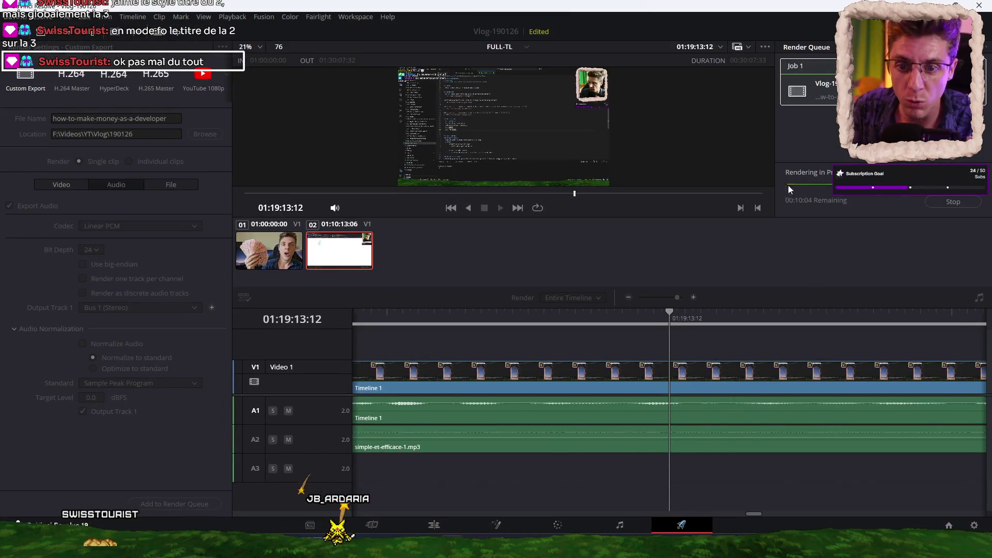
key(alt+Tab)
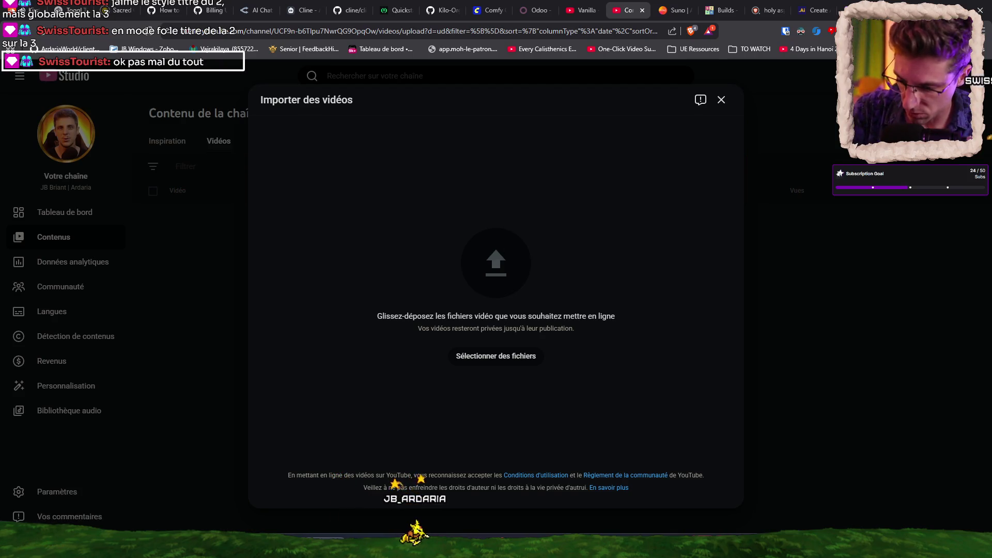
Switch over to VS Code
key(alt+Tab)
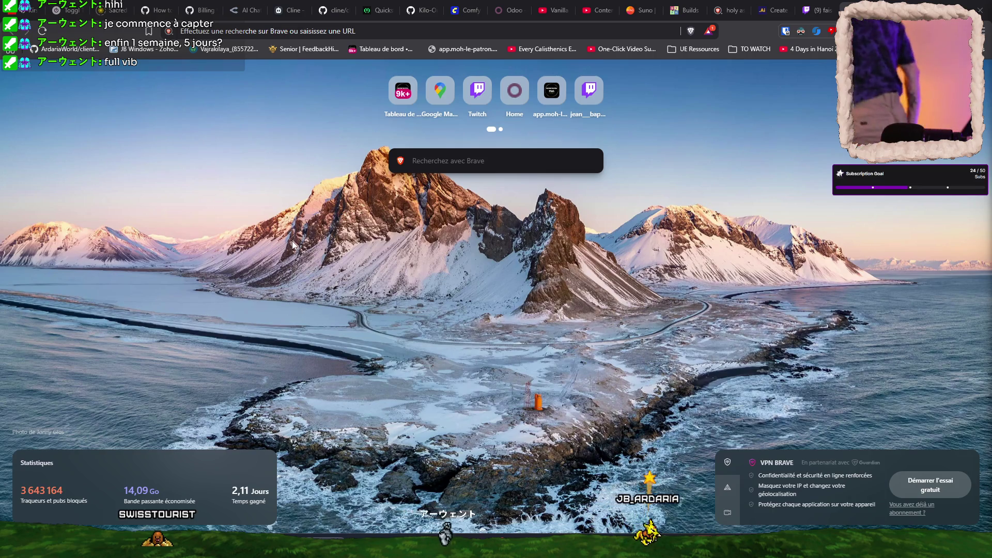
Close the new tab to return to the Nano Banana Pro chat with the gold-and-red thumbnail
key(ctrl+w)
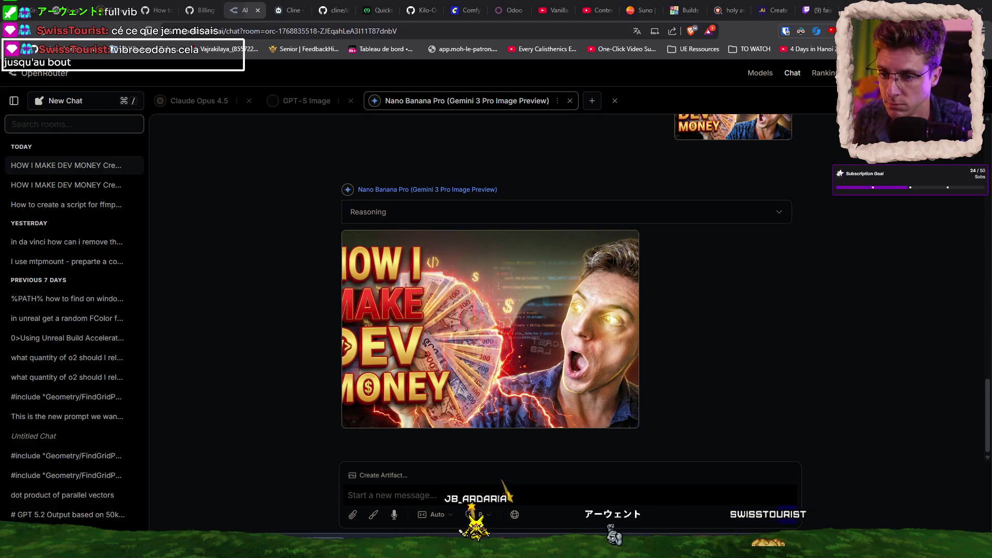
Inspect the gold-and-red HOW I MAKE DEV MONEY thumbnail full-size, then return to DaVinci Resolve's Deliver page
click(569, 336)
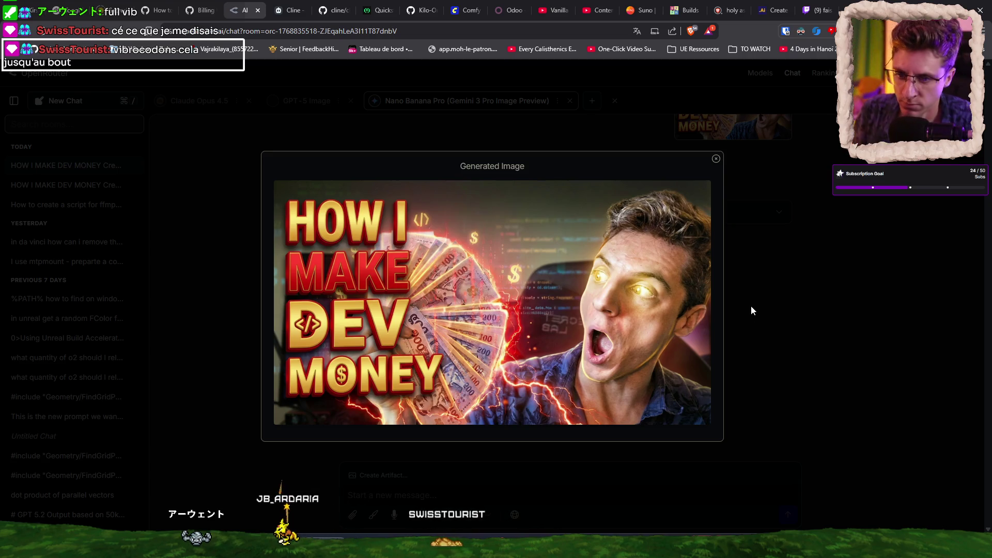
click(788, 258)
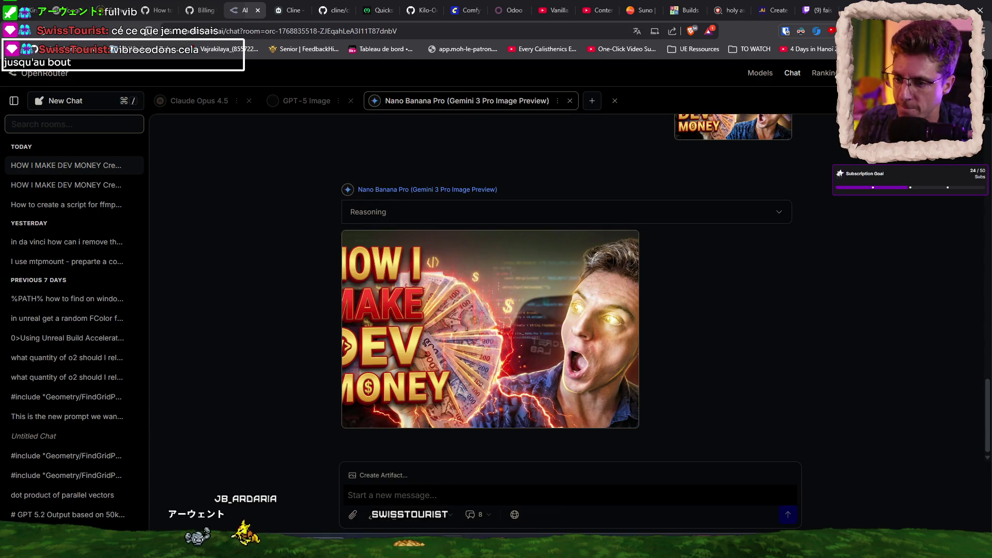
key(alt+Tab)
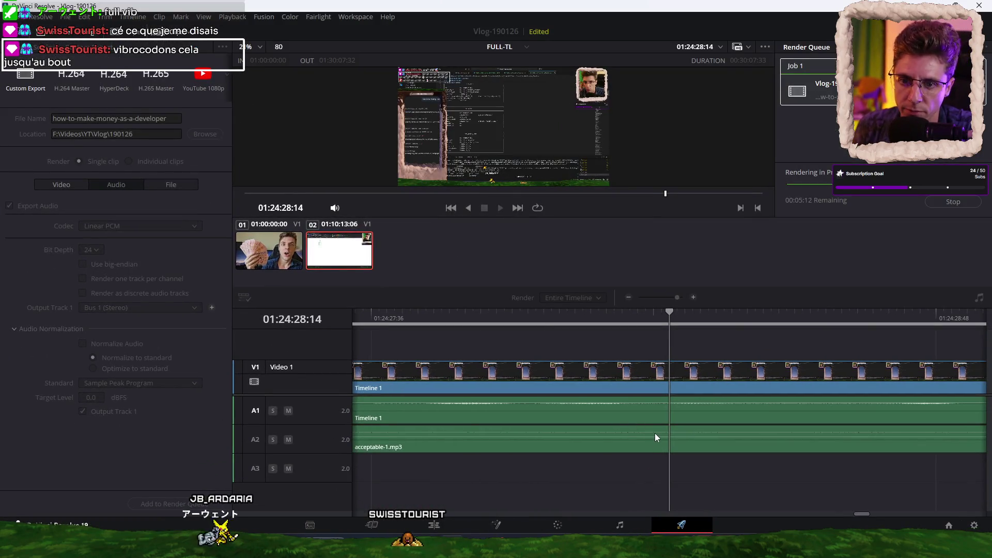
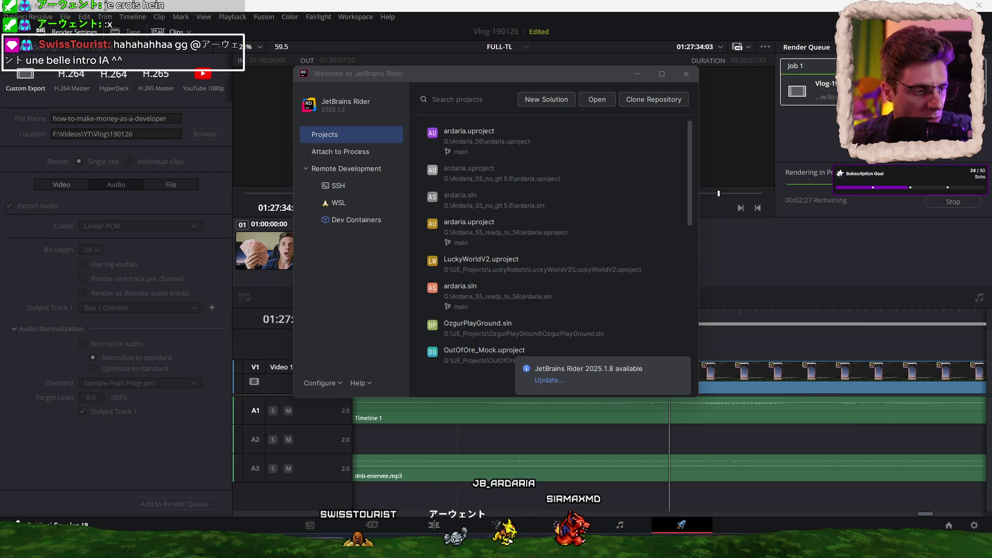
Open the ardaria.uproject entry from Rider's Welcome screen to load its C++ source
click(518, 140)
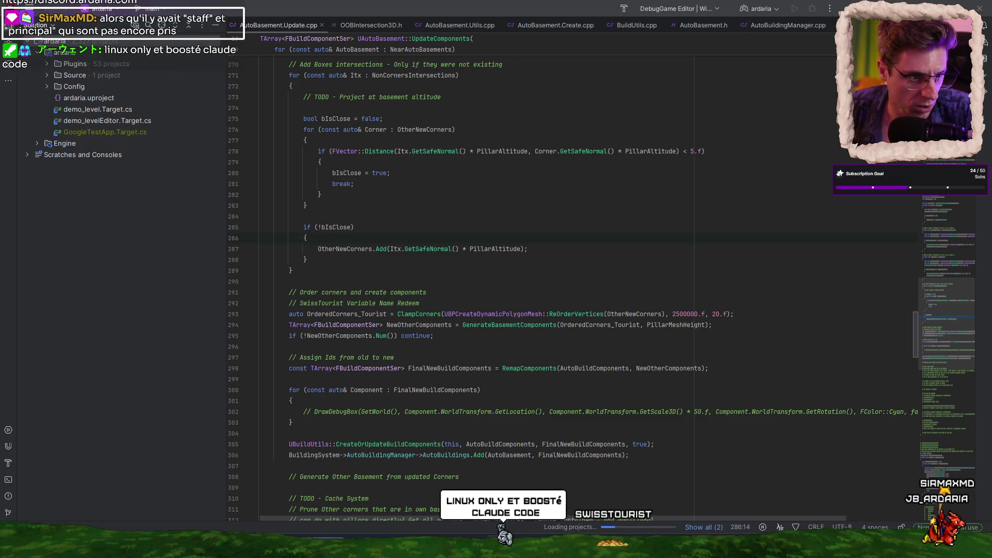
Select the Engine folder and browse the AutoBasement update code around line 295
click(65, 143)
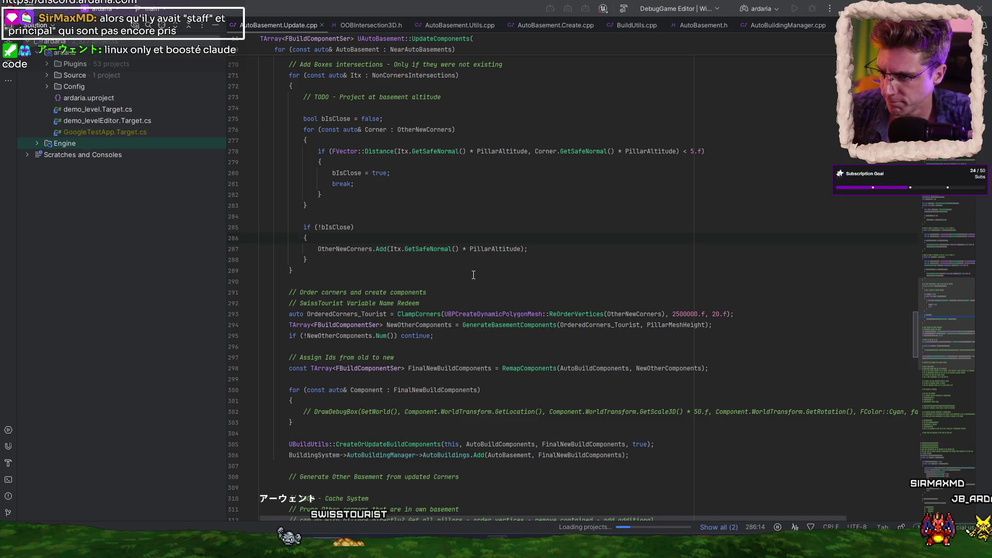
click(507, 334)
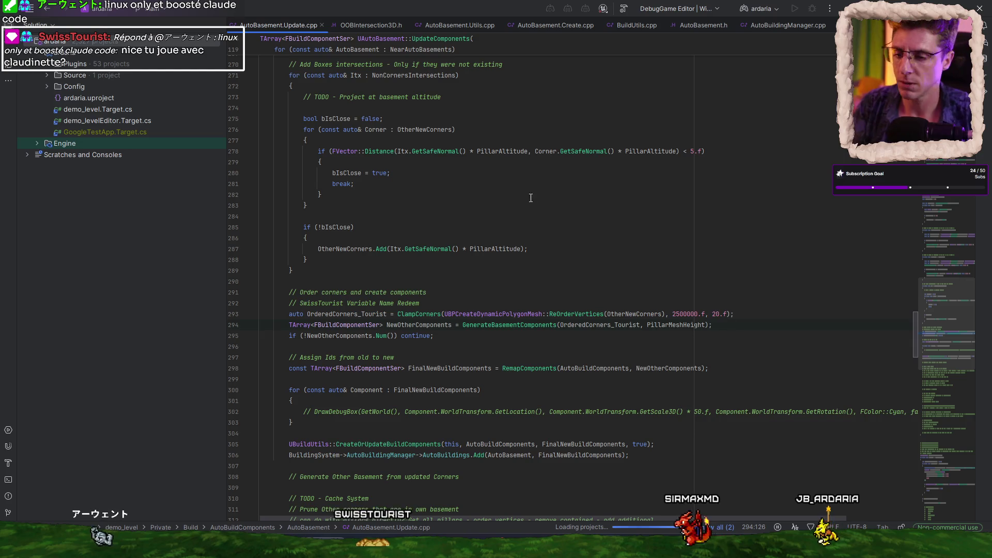
scroll(433, 312, down, 2)
scroll(432, 312, down, 3)
scroll(433, 312, down, 4)
scroll(435, 310, down, 8)
scroll(436, 309, down, 6)
scroll(445, 307, up, 20)
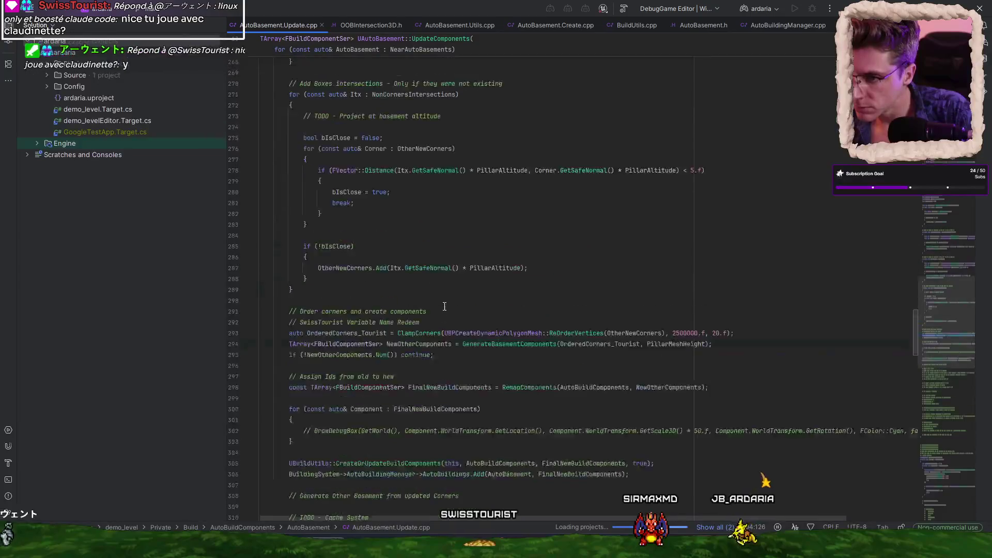
scroll(444, 307, up, 12)
scroll(444, 306, up, 12)
scroll(445, 306, up, 12)
scroll(444, 307, up, 12)
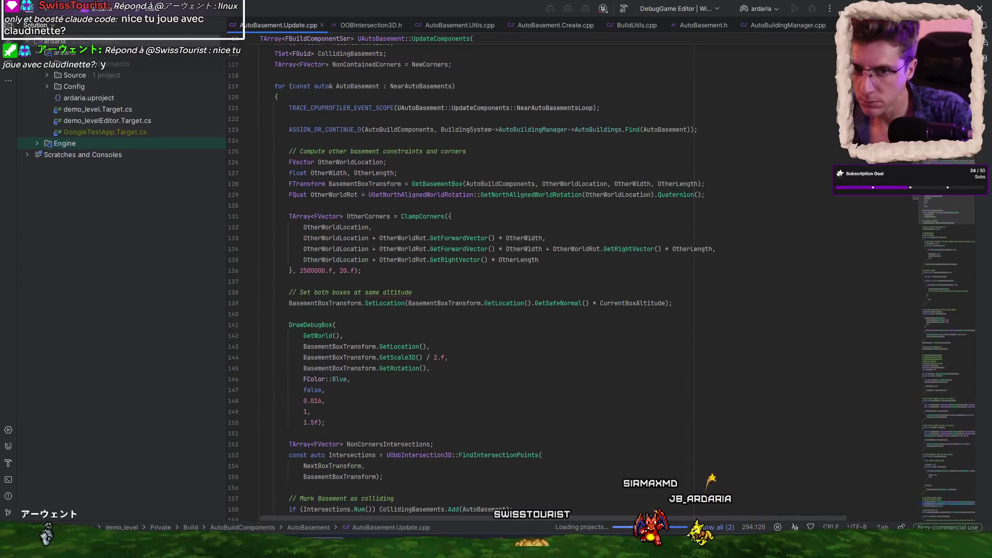
Check the DaVinci Resolve render, then start a new file 'vibroC' in VS Code's VideoMaker folder
key(alt+Tab)
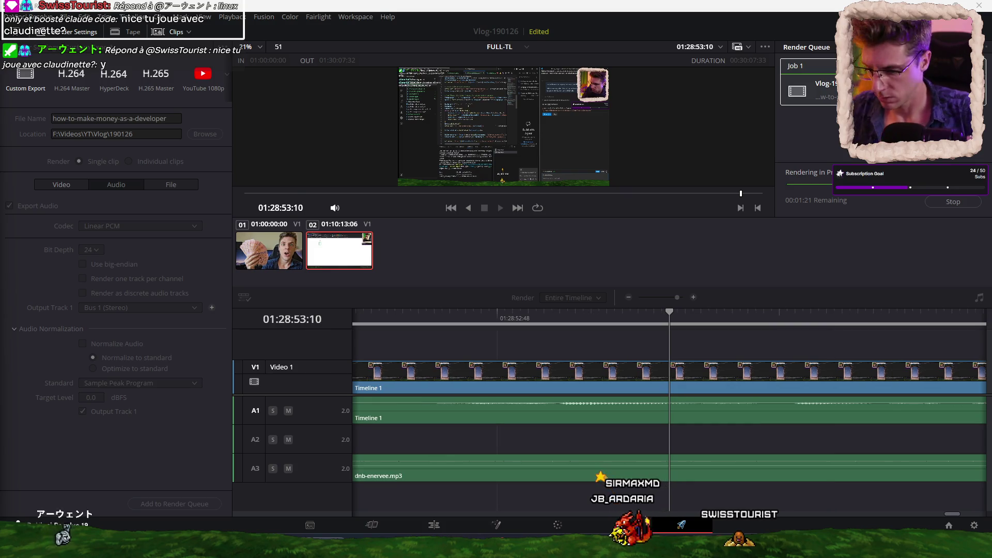
key(alt+Tab)
right_click(86, 218)
click(117, 227)
text(vibroC)
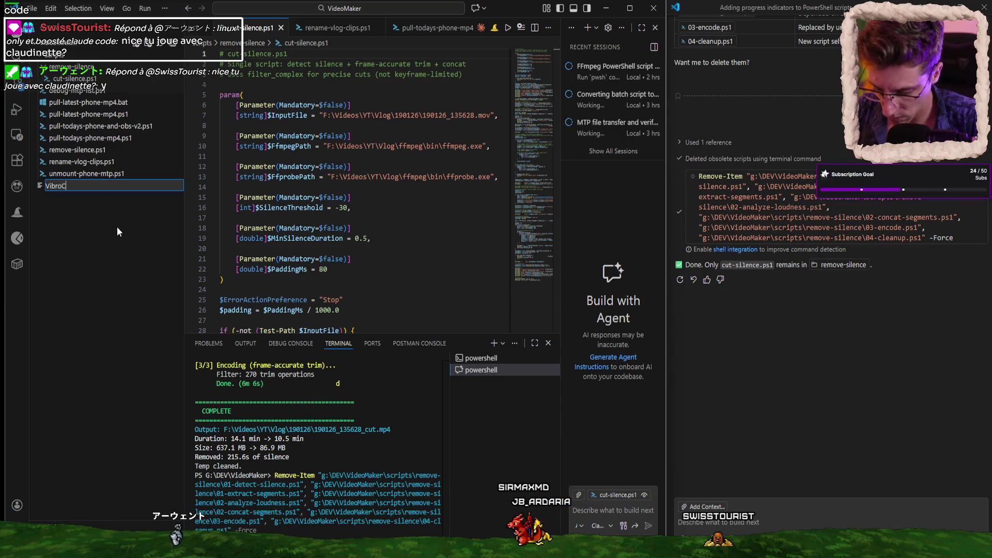
Correct the new file's name to VibroVideo.md and create it
key(BackSpace)
text(Video.md)
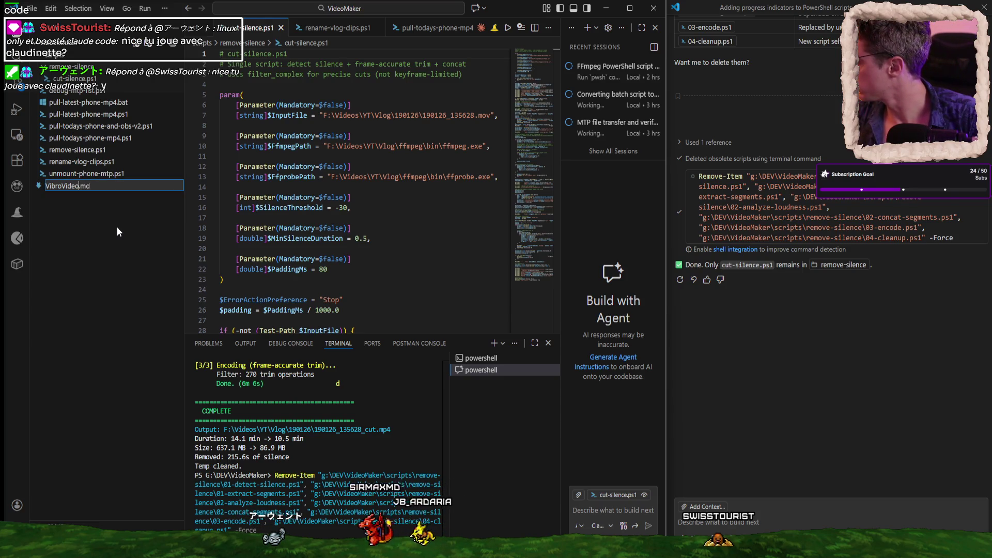
key(Left)
key(Left)
key(Left)
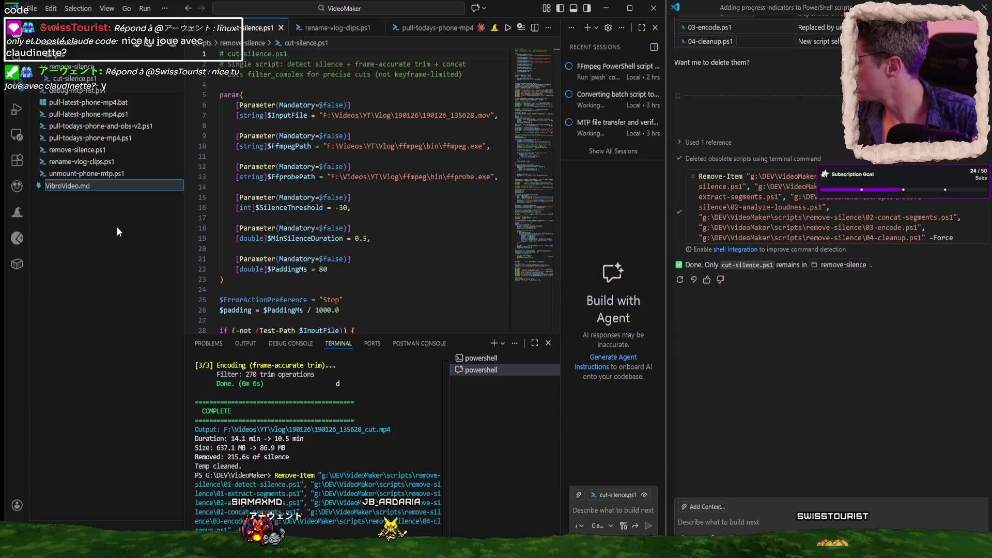
key(Return)
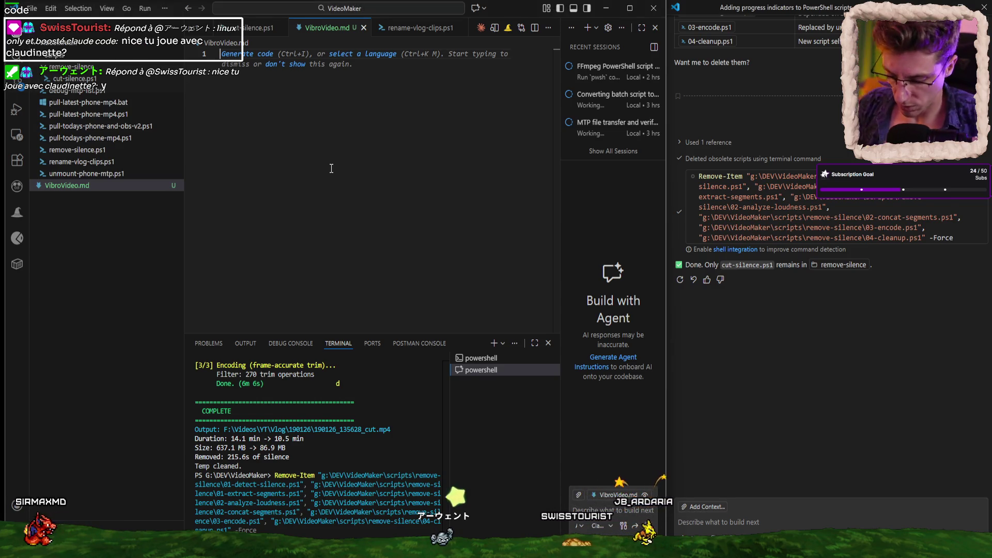
Type the opening line 'VibroVideo is a tool to organise the creation of videos'
text(VibroVideo)
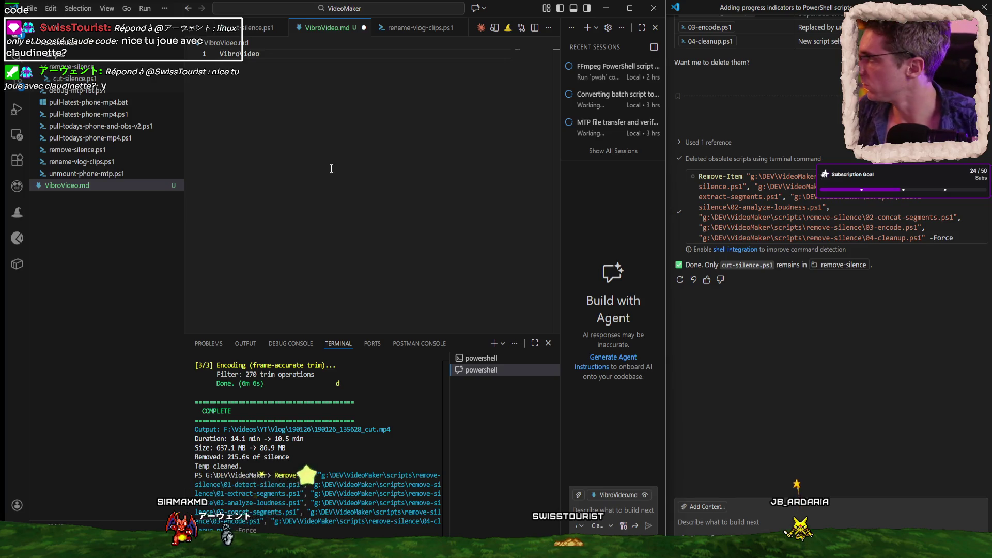
text( is a to)
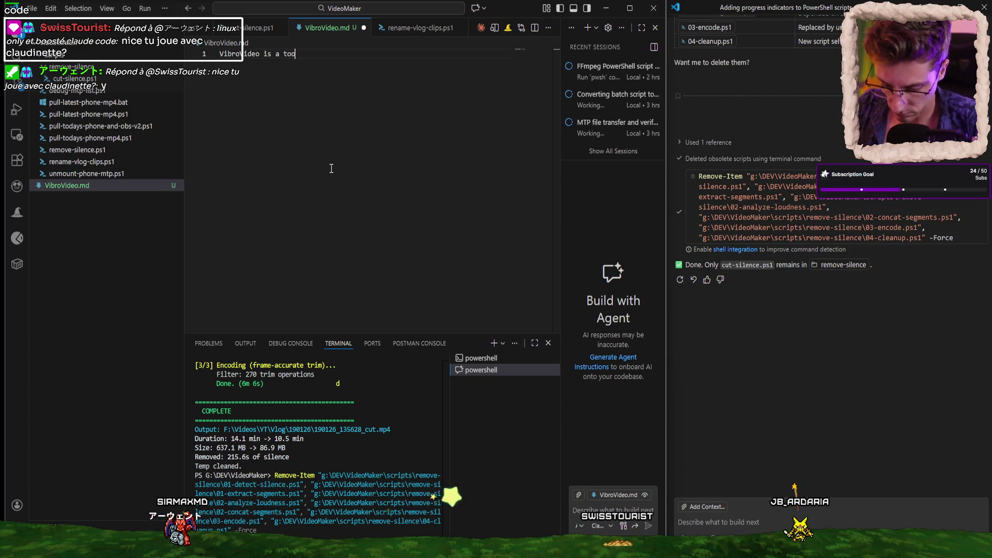
text( organise )
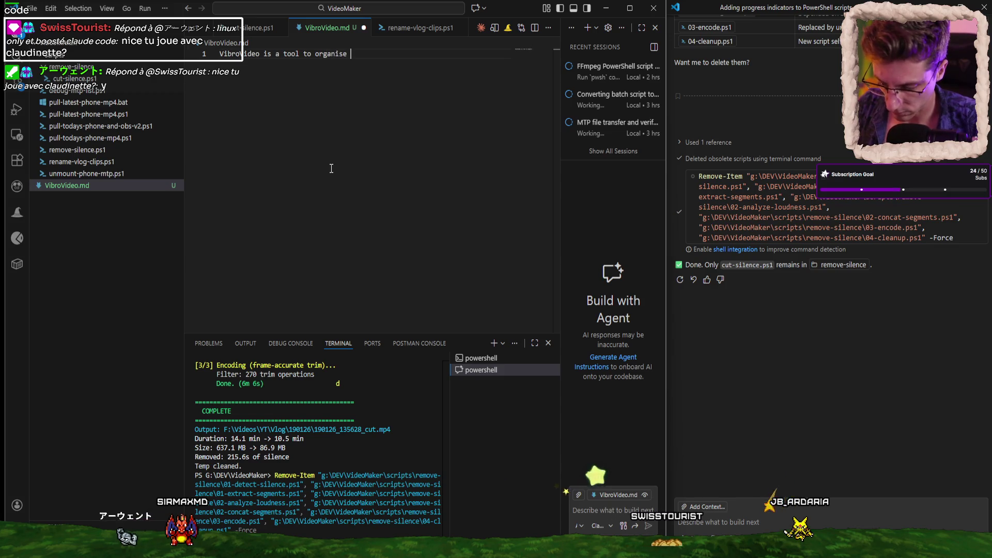
text(reation of videos)
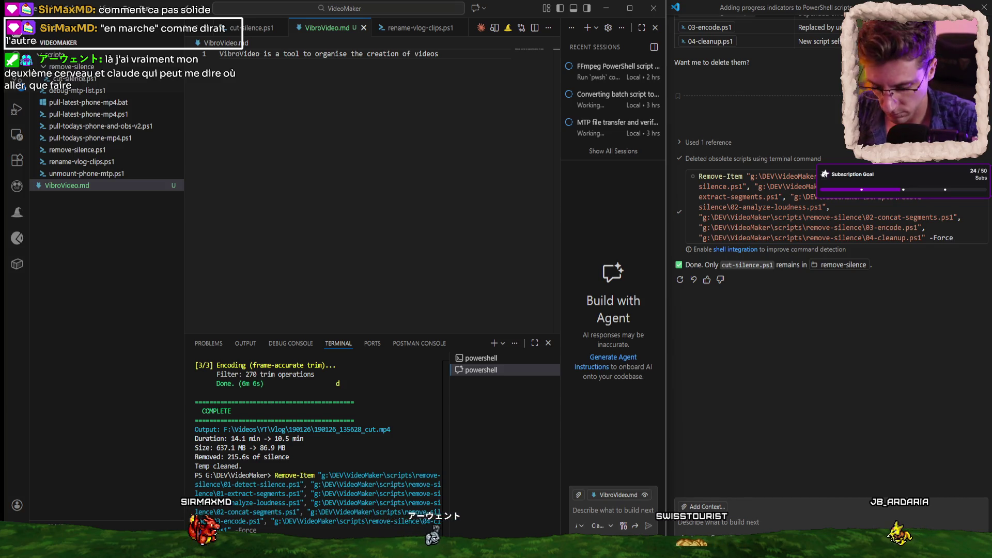
Switch from VS Code to the YouTube Studio upload details in the browser
key(alt+Tab)
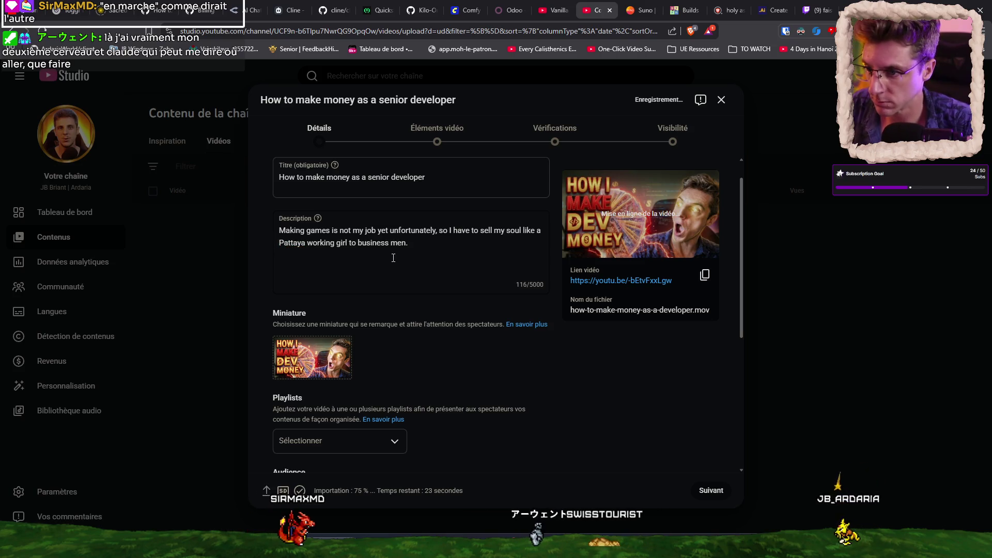
Replace 'working girl' in the description, ending the sentence with 'to pay the rent.'
key(ctrl+Left)
key(ctrl+Left)
key(ctrl+Left)
key(ctrl+shift+Left)
text(s)
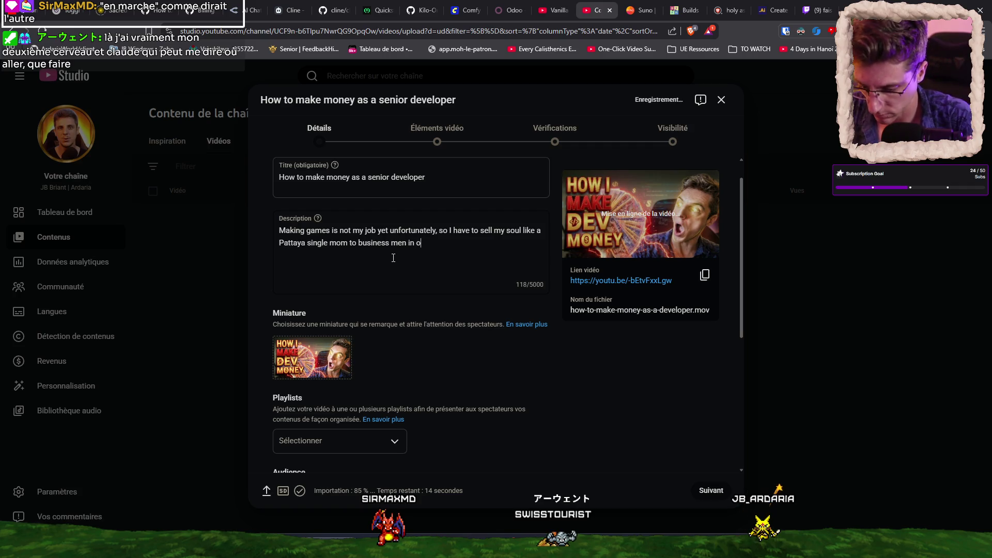
text( to pay the rent.)
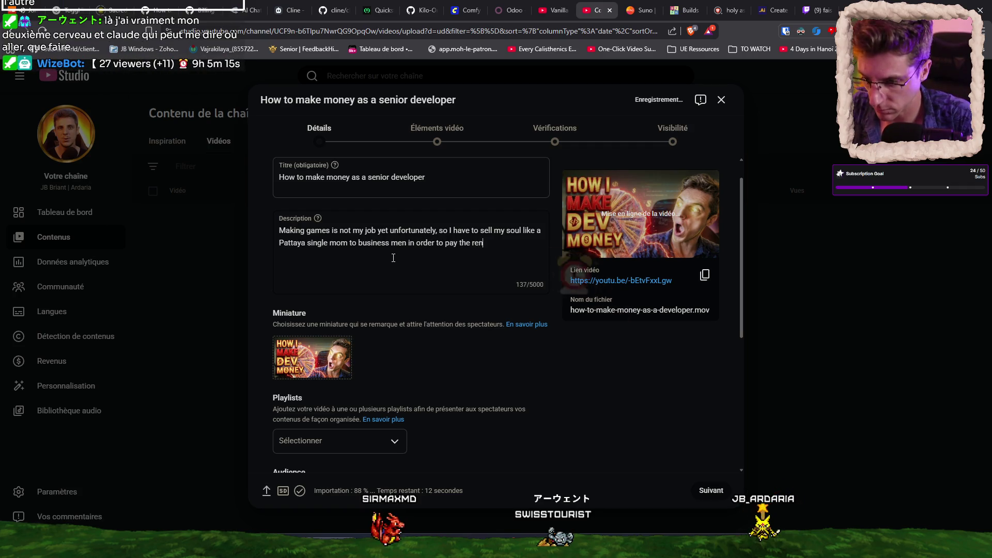
Add 'Along the years I've mastered how to please customers with my hot skills.' and begin 'Today, I teach you how to be the hotest'
key(Return)
text(Along the years)
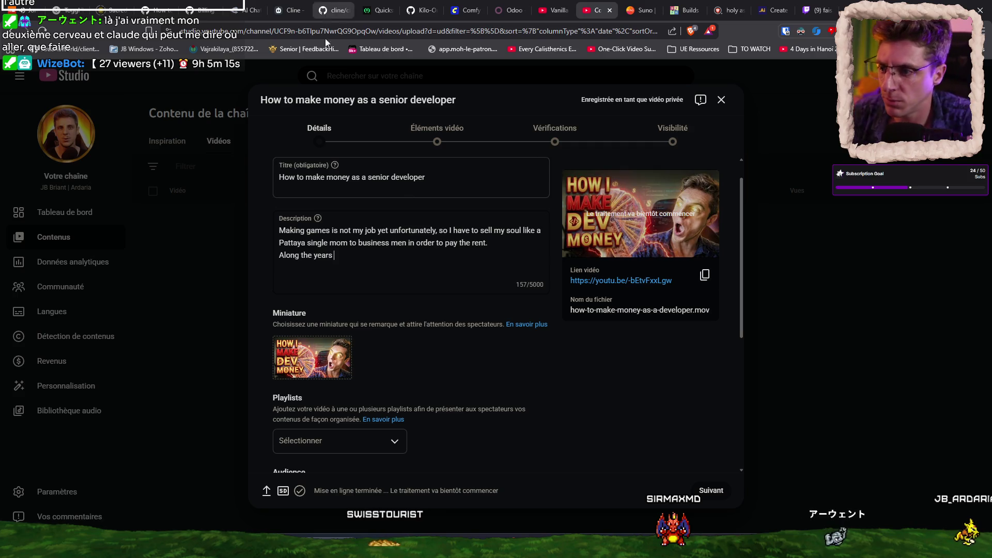
text(I)
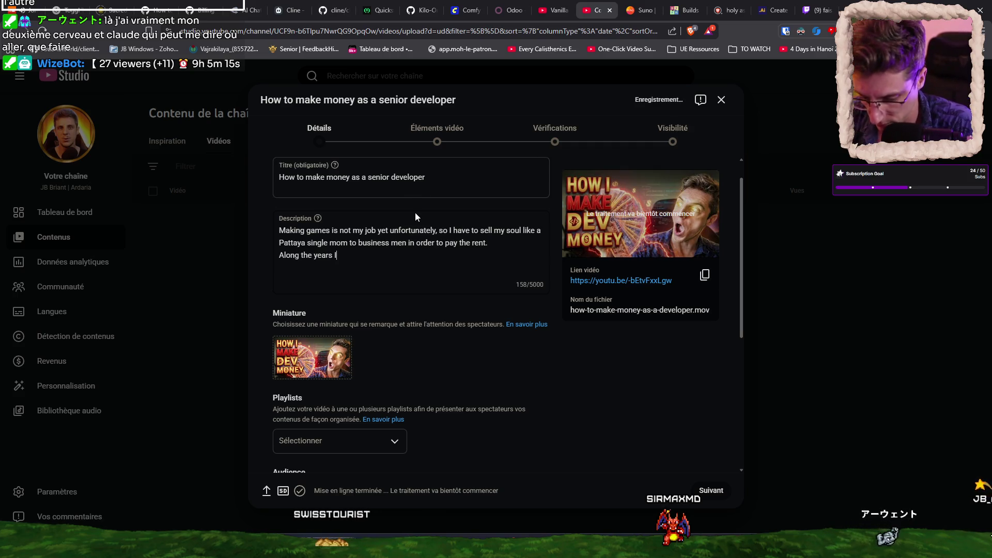
text('ve mastered how to please customers with my hot )
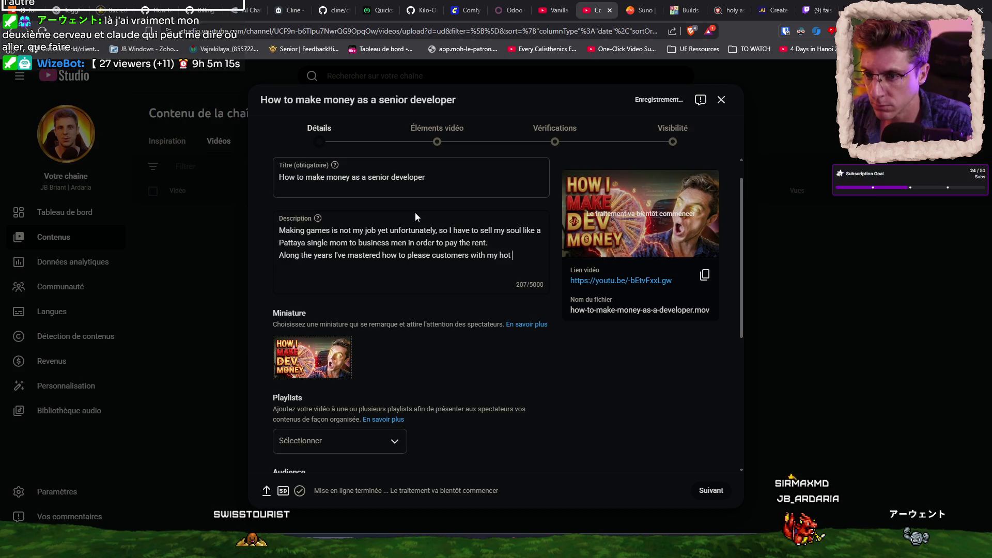
text(skills)
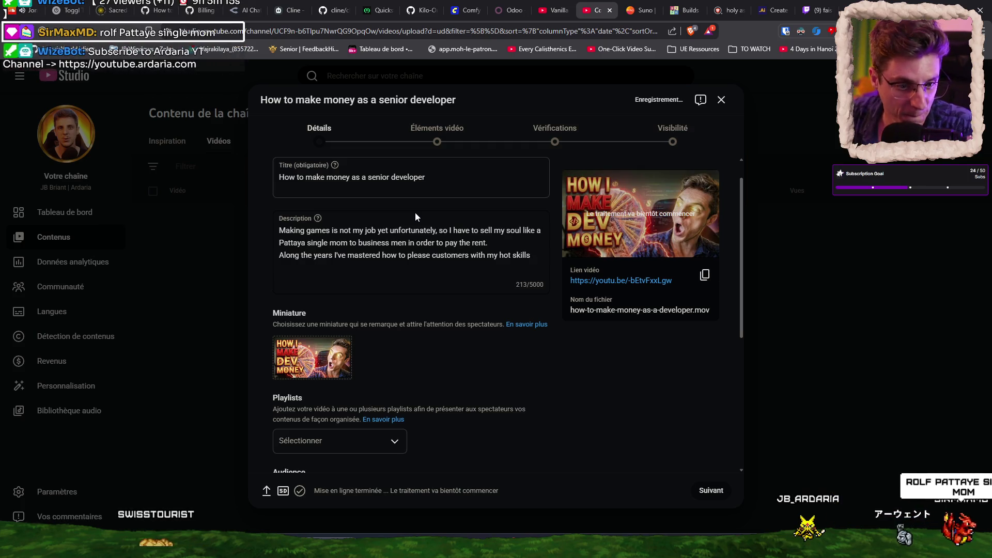
text(.)
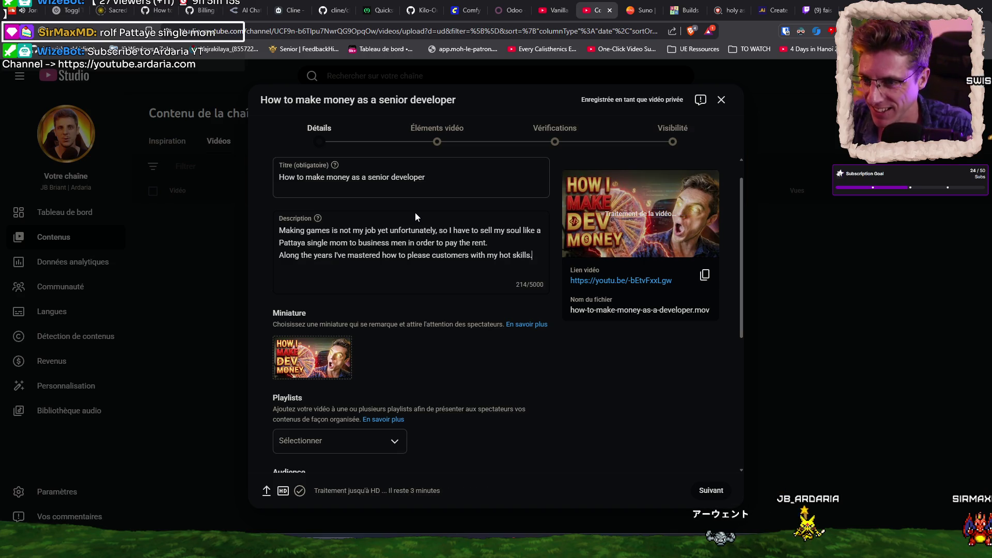
key(Return)
key(Return)
text(Today)
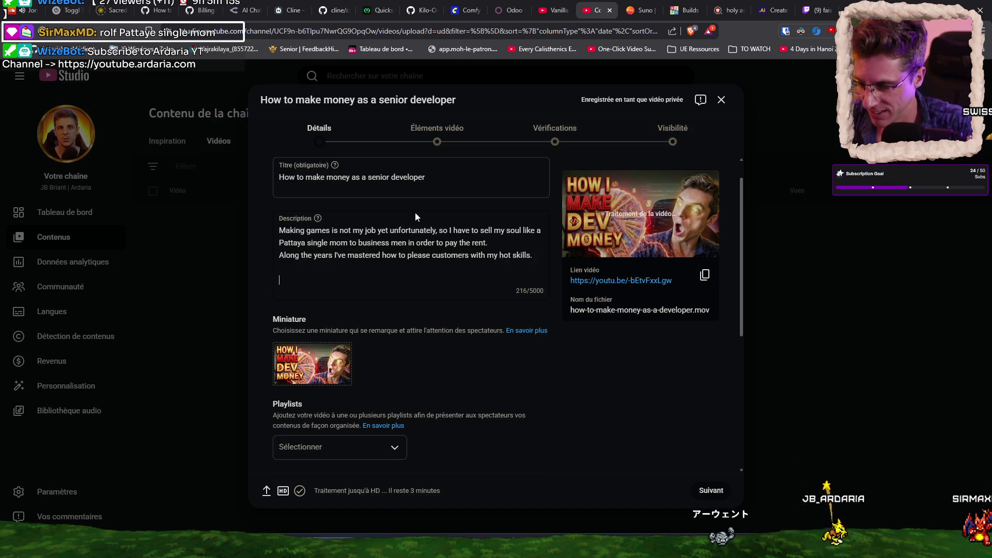
text(, I teach you how to be the hotest)
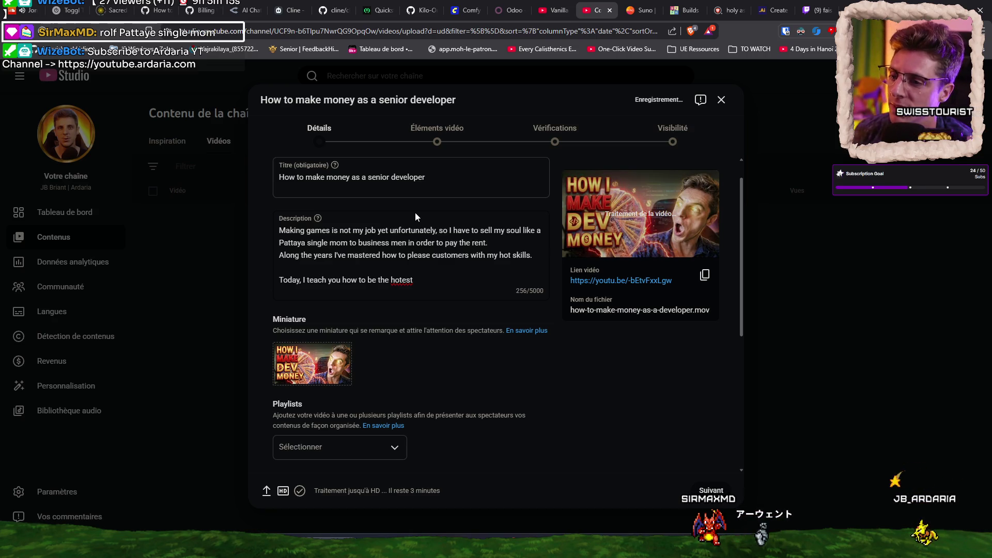
Finish the line as 'hotest dev in town.', dropping 'and to swim in bank notes'
text(dev )
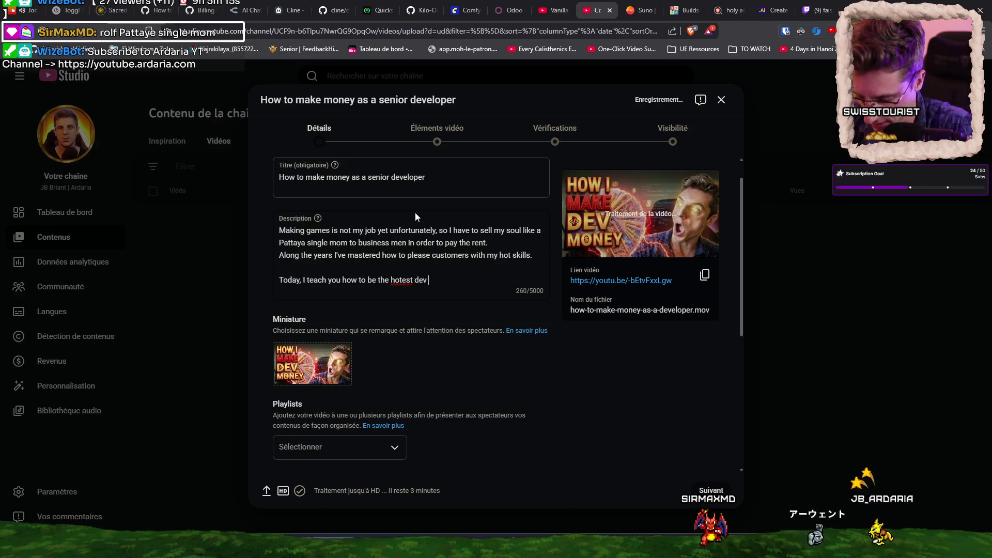
text(in town)
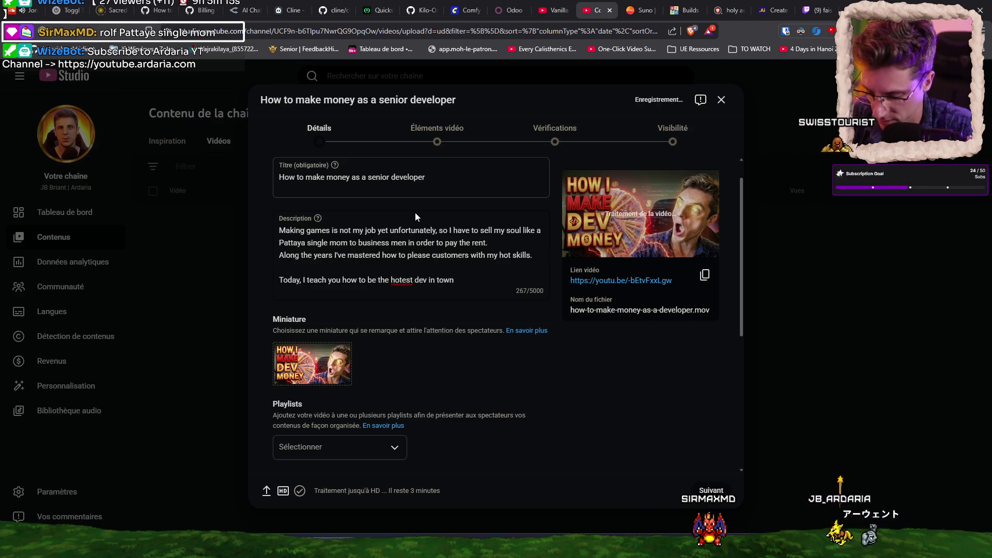
text( and to swim in )
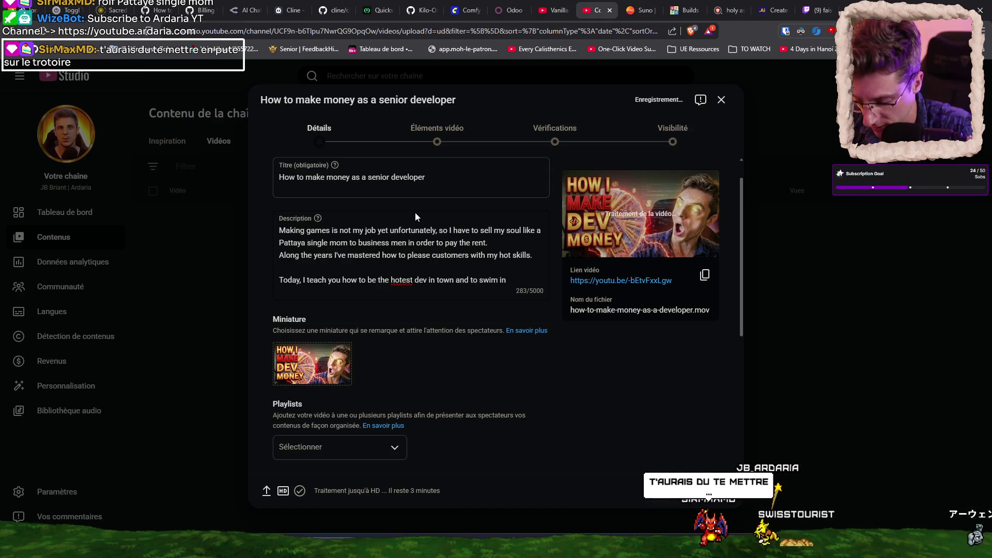
text(ban)
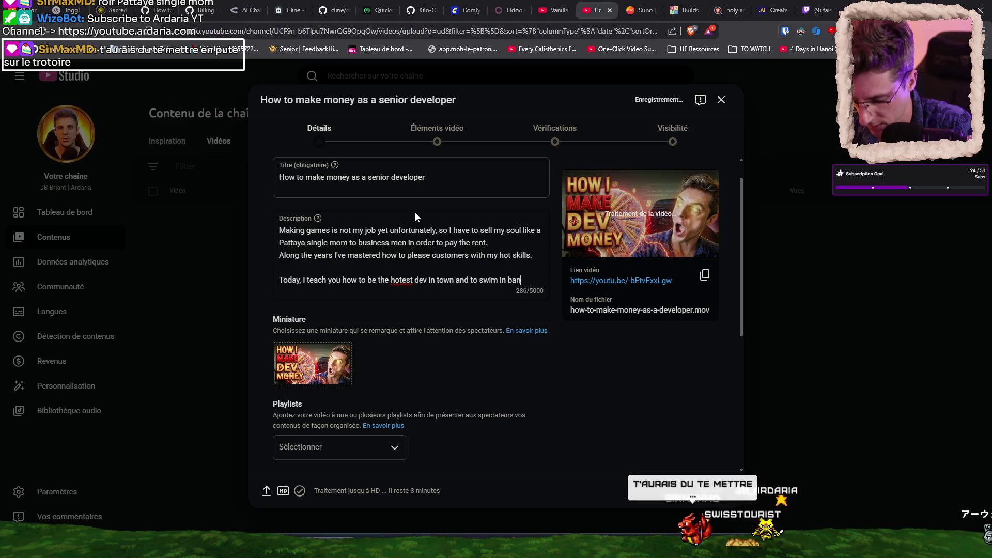
text(k notes)
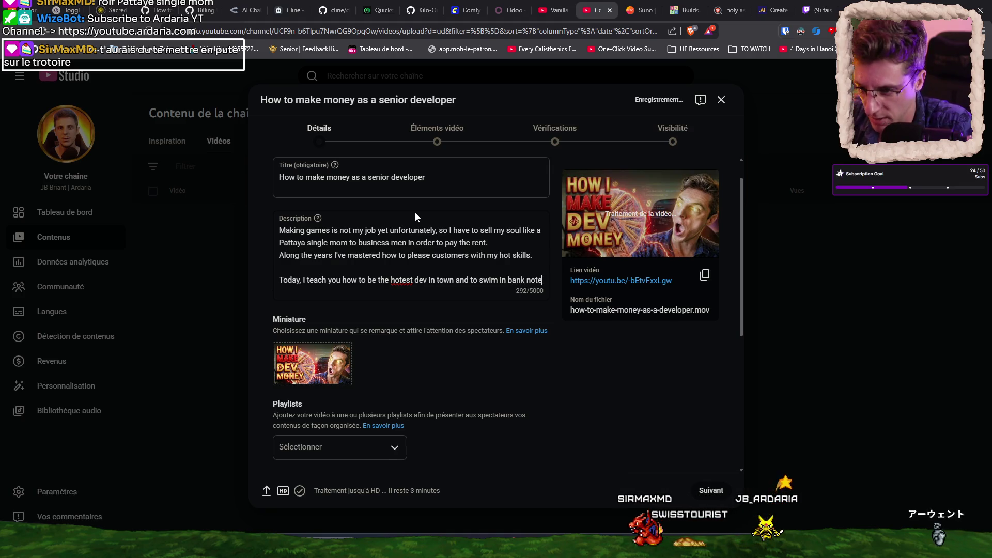
key(ctrl+shift+Left)
key(ctrl+shift+Left)
key(ctrl+shift+Left)
key(ctrl+shift+Left)
key(ctrl+shift+Left)
key(ctrl+shift+Left)
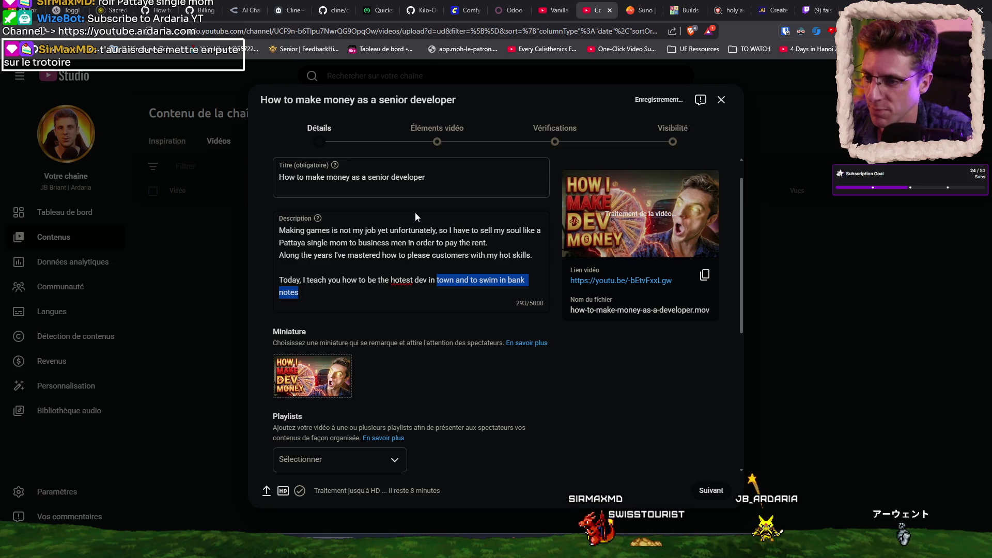
key(BackSpace)
key(BackSpace)
text(.)
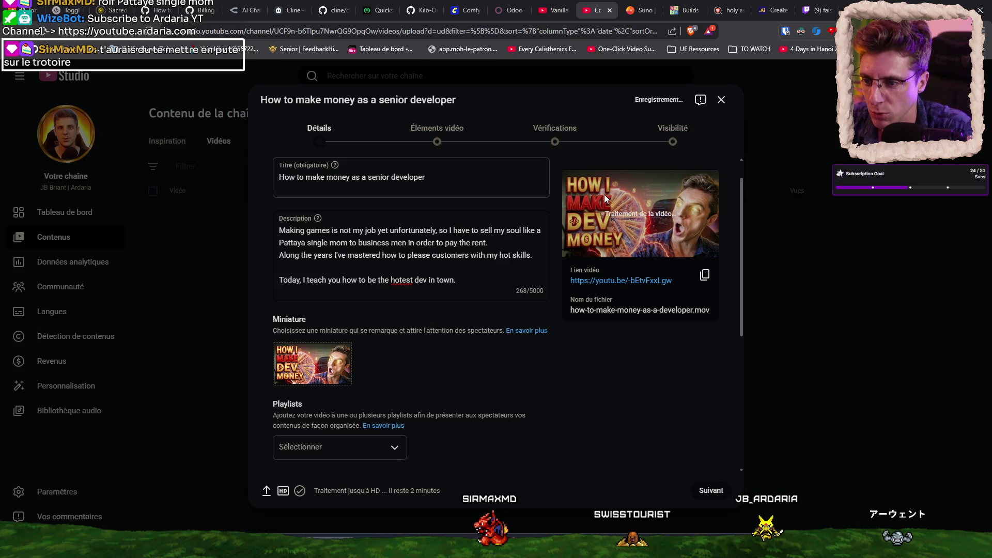
Add a new line 'Stay until the end to see the Thai market vlog'
key(Return)
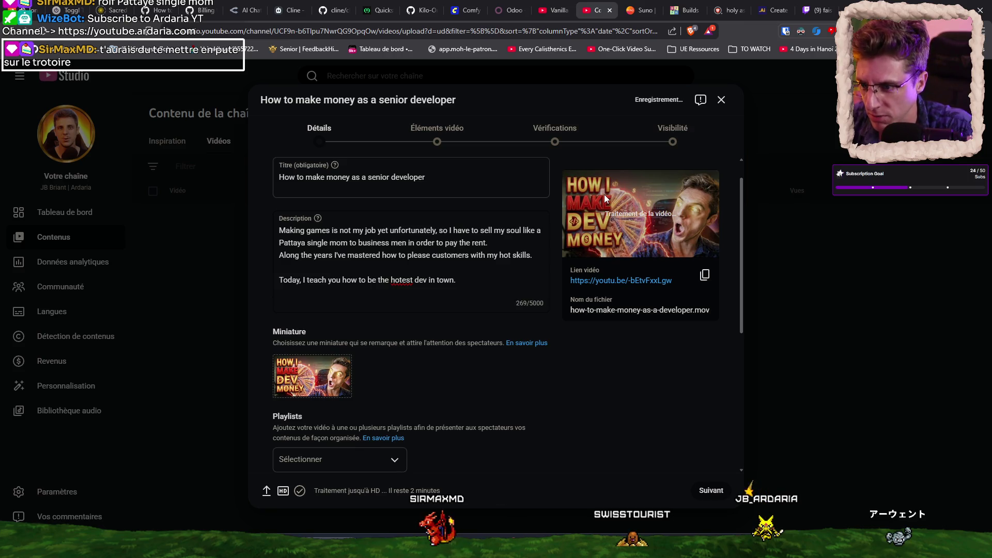
key(Return)
key(BackSpace)
text(Then it's)
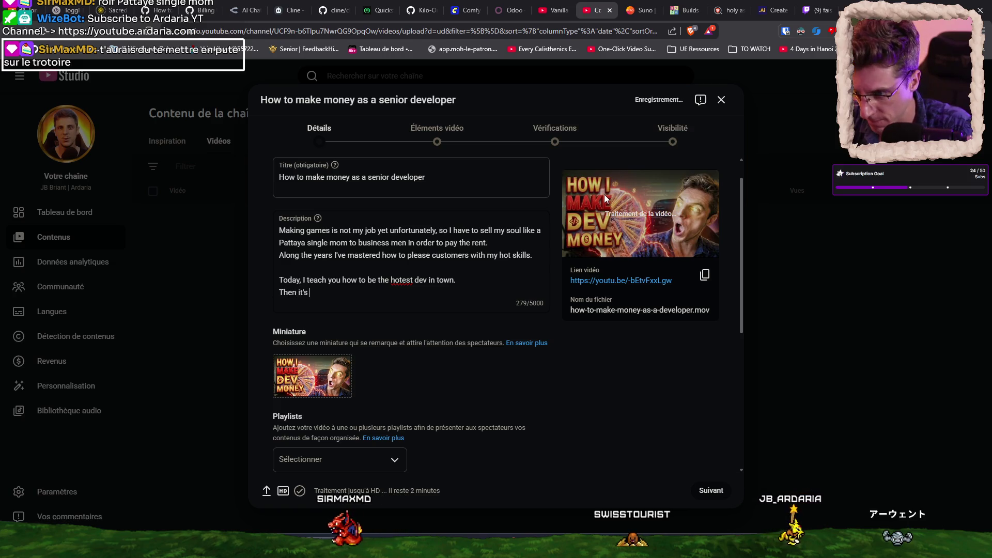
key(ctrl+shift+Left)
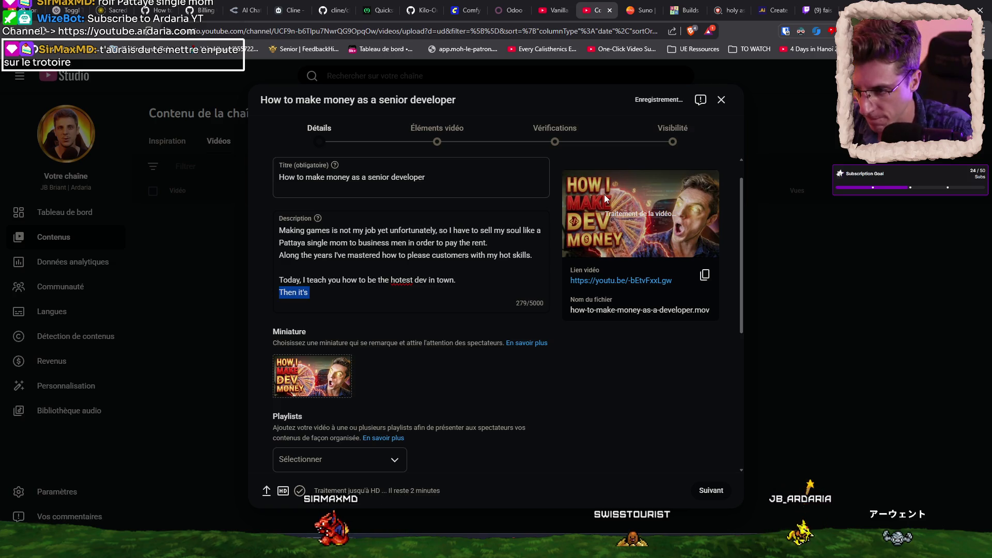
key(ctrl+shift+Left)
text(Stay until the end to see th)
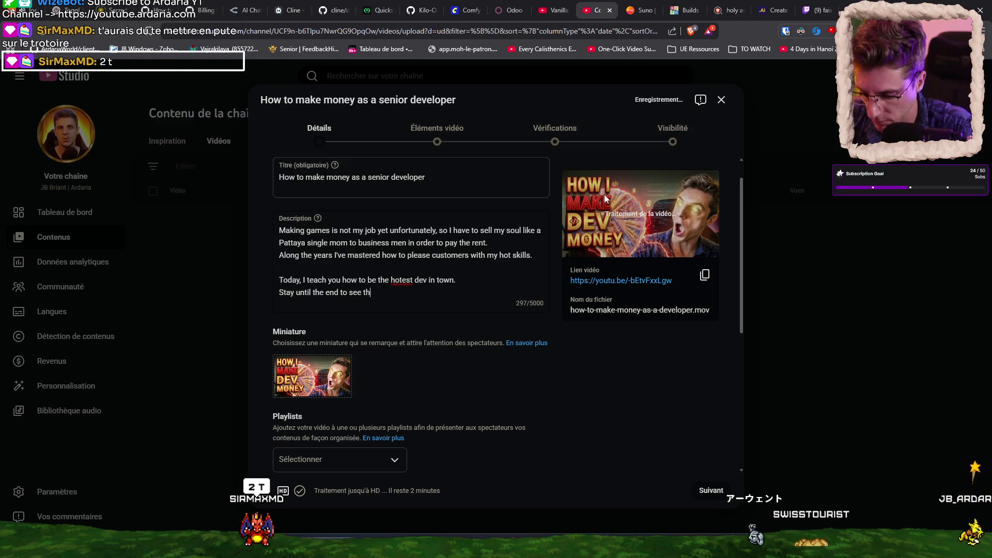
text(e Thai)
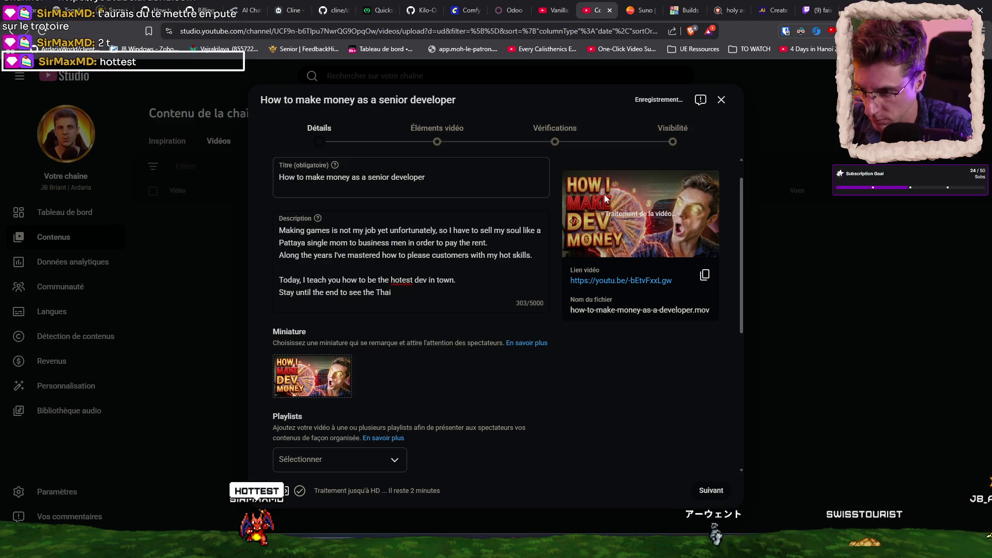
text( market )
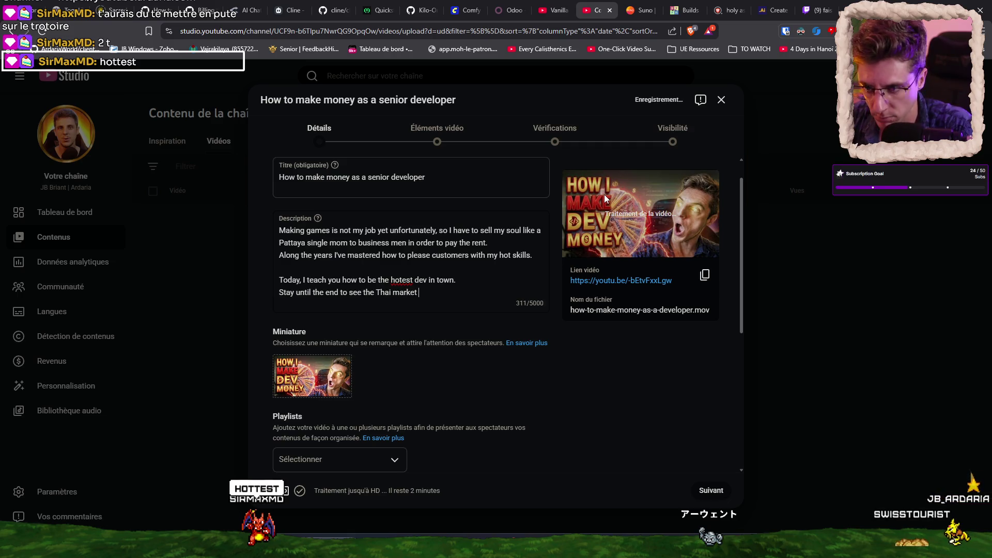
text(vlog.)
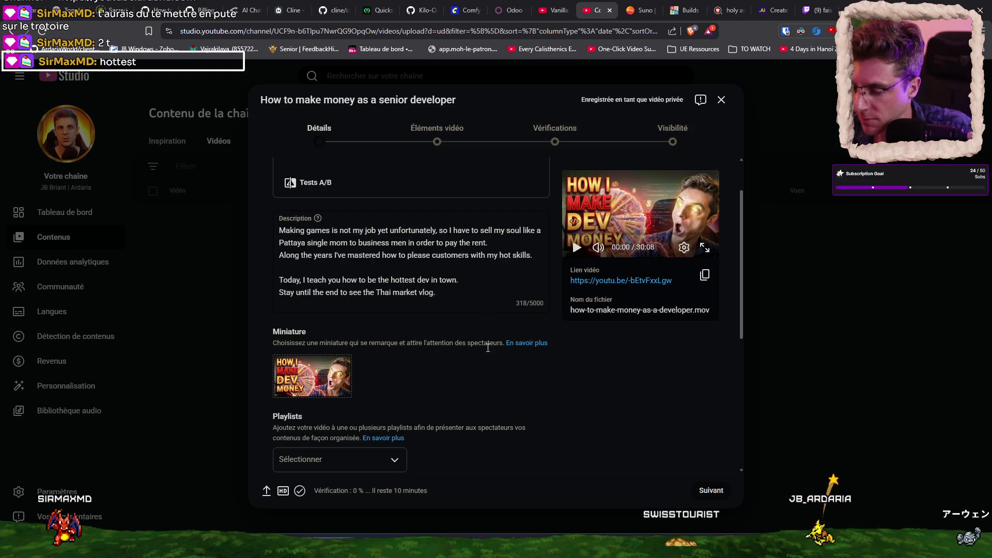
key(Return)
key(Return)
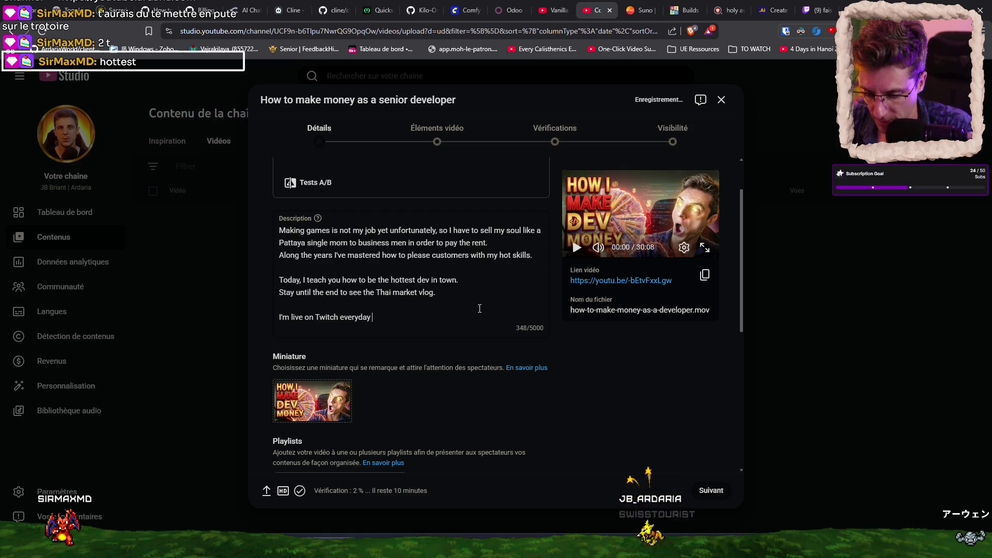
click(817, 10)
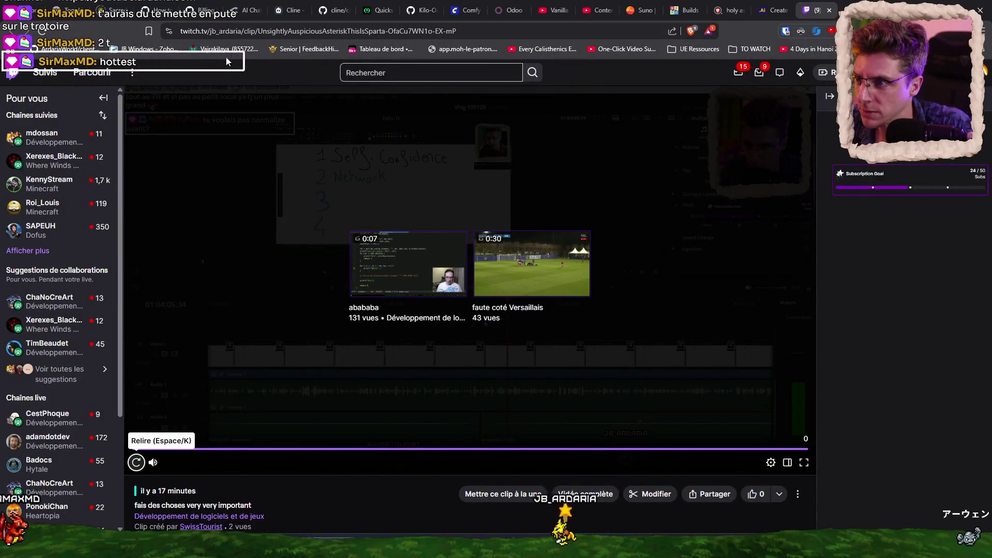
click(242, 30)
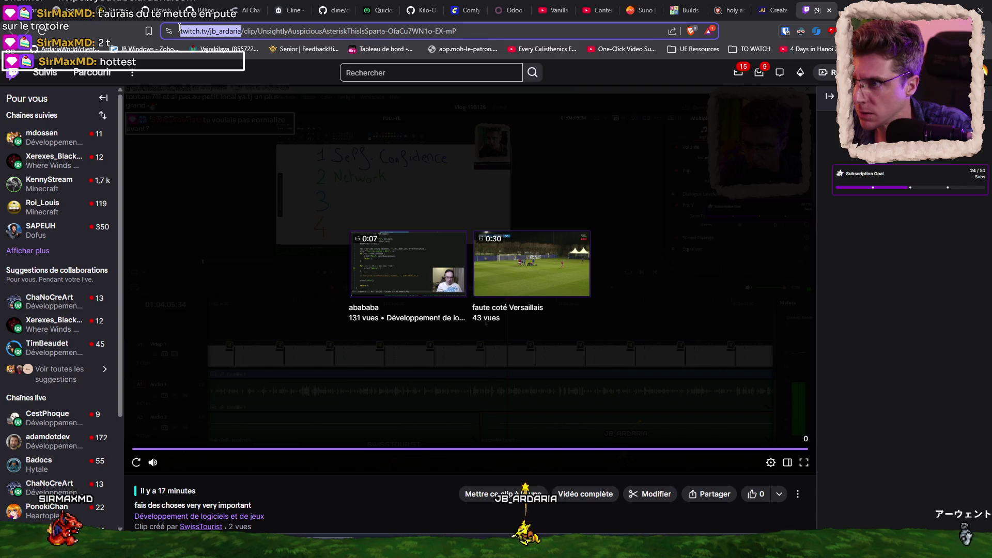
click(599, 10)
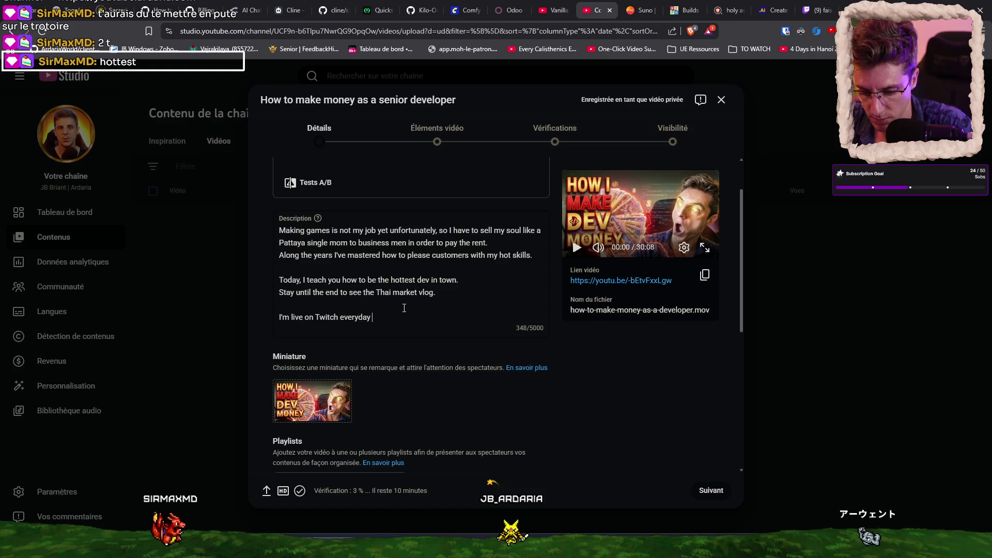
Expand the additional video settings below the description to reach Tags
key(Return)
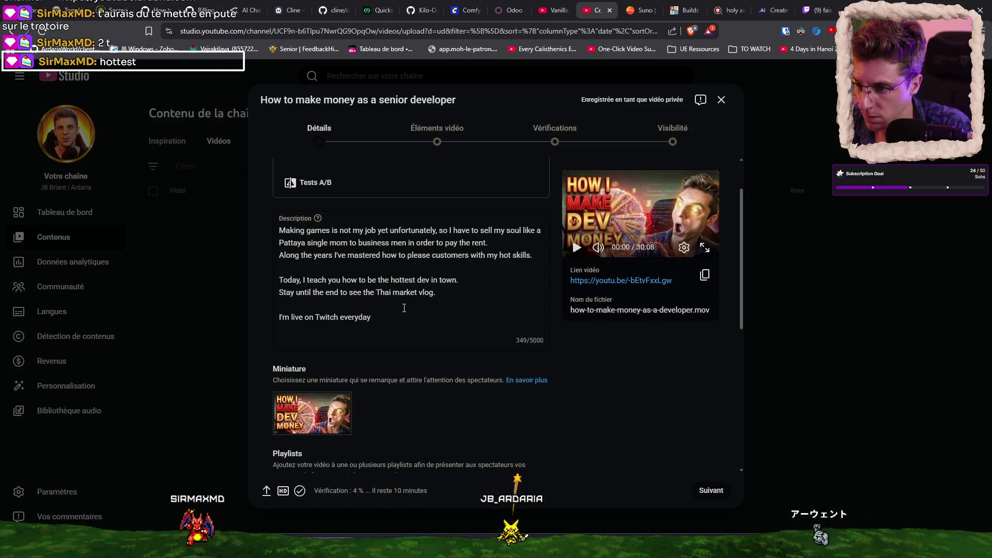
scroll(627, 364, down, 5)
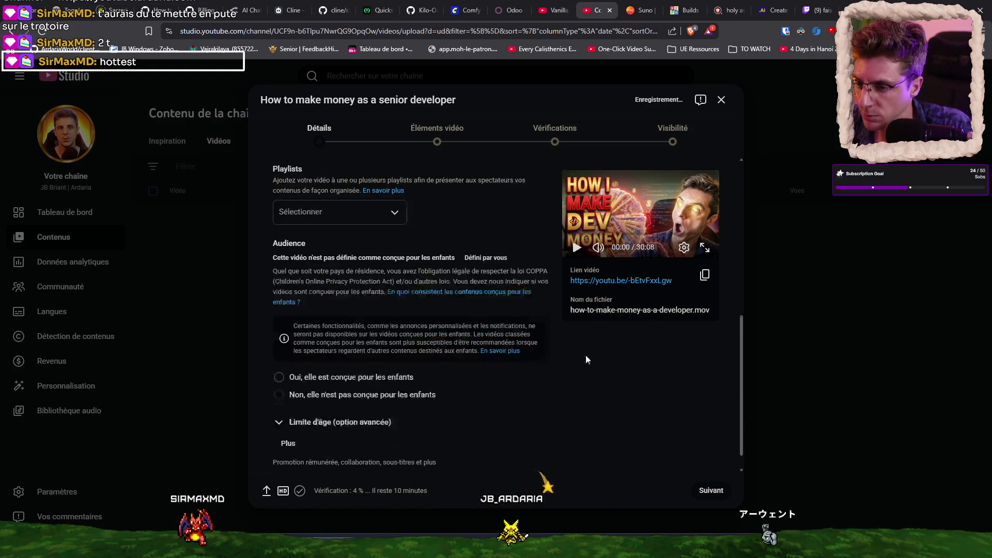
click(289, 420)
scroll(488, 412, down, 5)
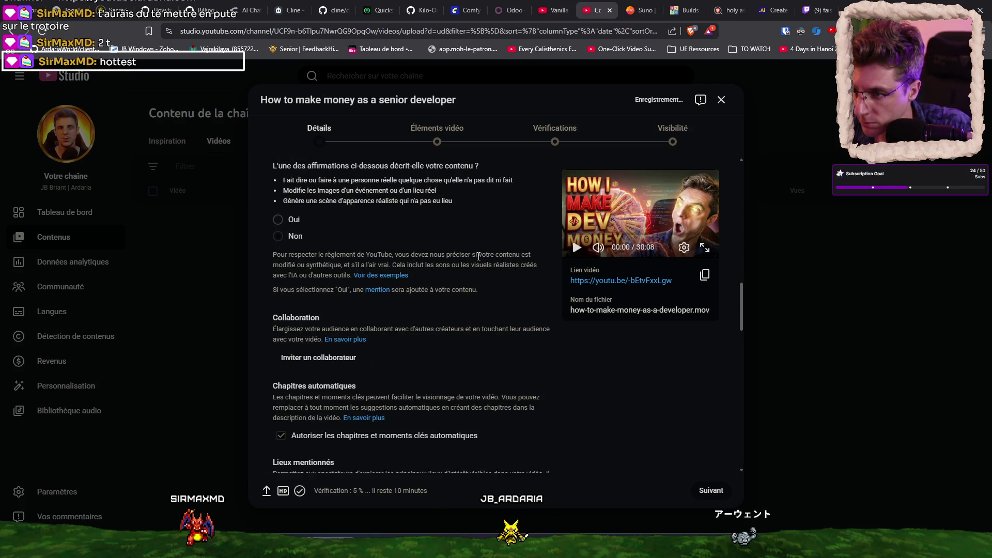
scroll(385, 212, down, 10)
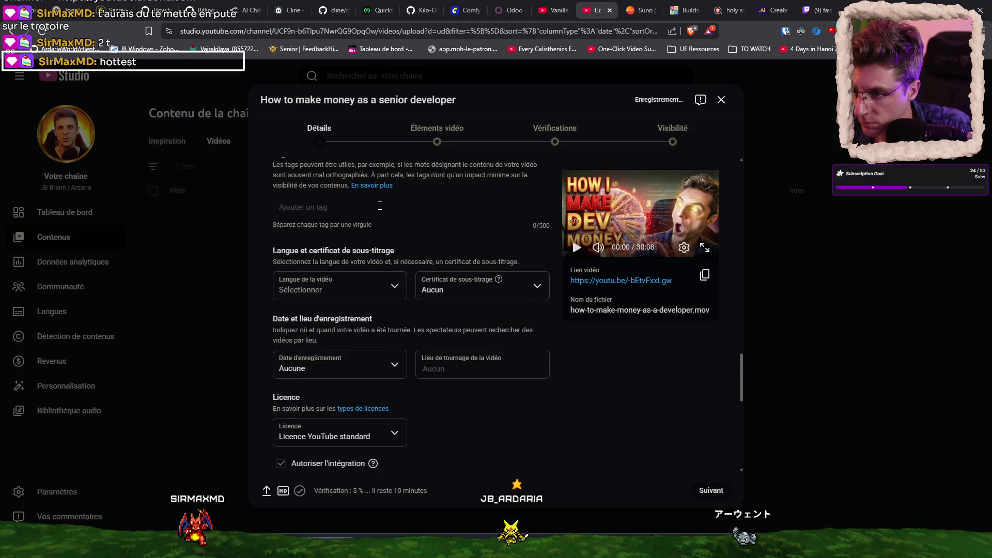
scroll(380, 207, up, 2)
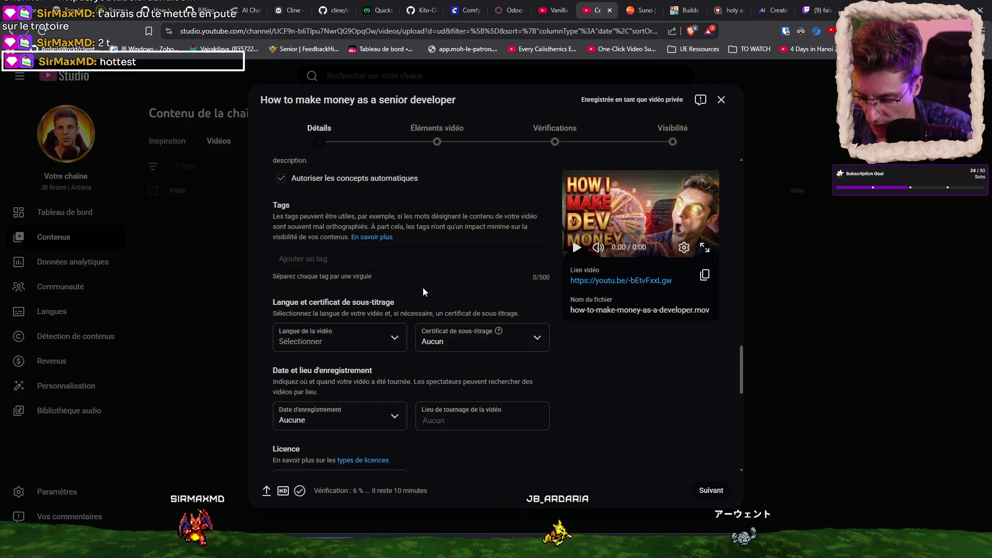
text(developer)
Add the tags developer, swe and software engineer
key(Return)
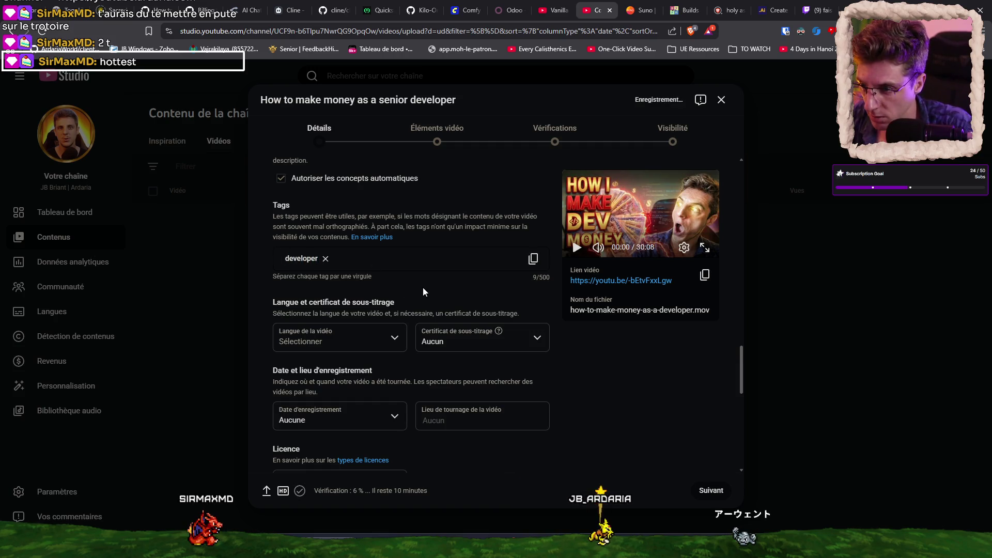
text( swe)
key(Return)
text(software engineer)
key(Return)
key(BackSpace)
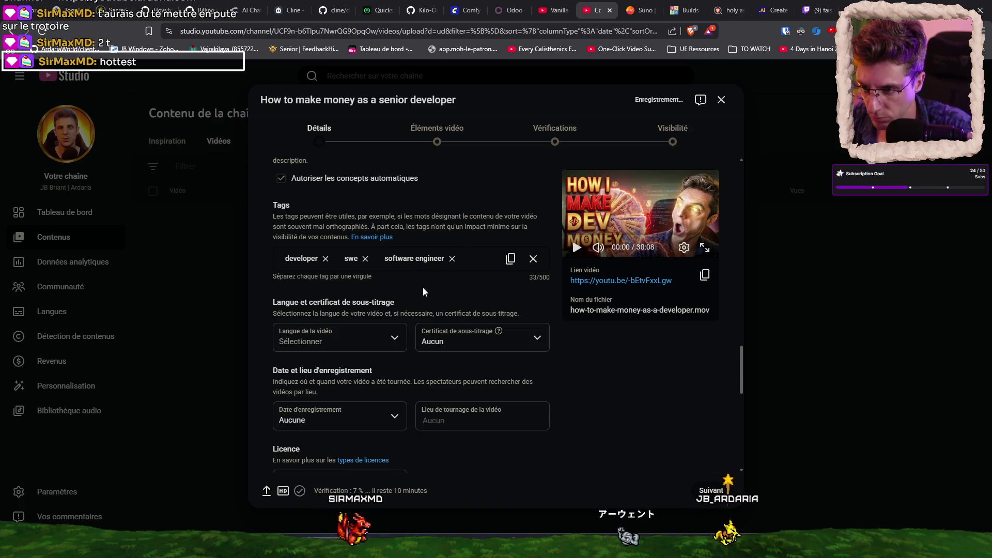
key(Return)
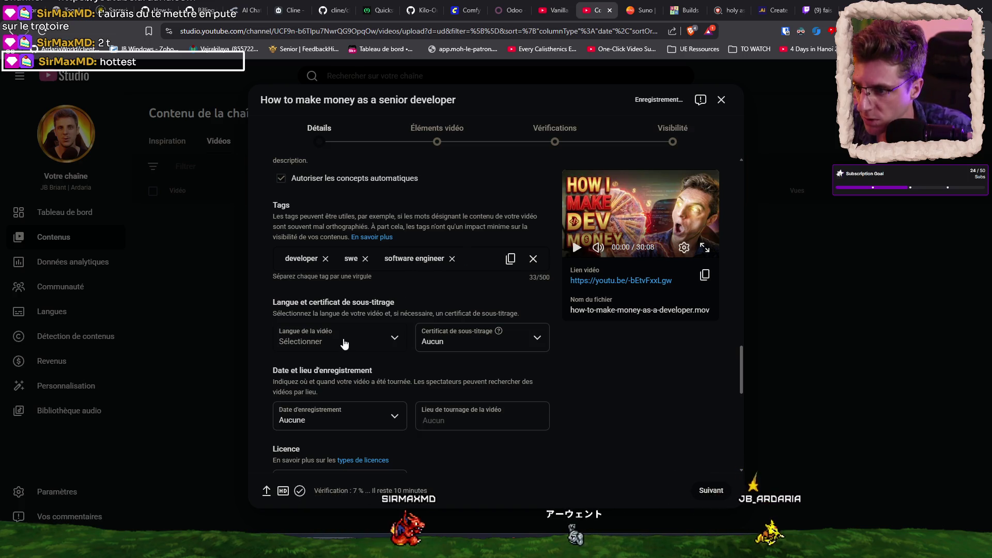
Set the video language to Anglais, leaving the subtitle certificate unchanged
click(335, 347)
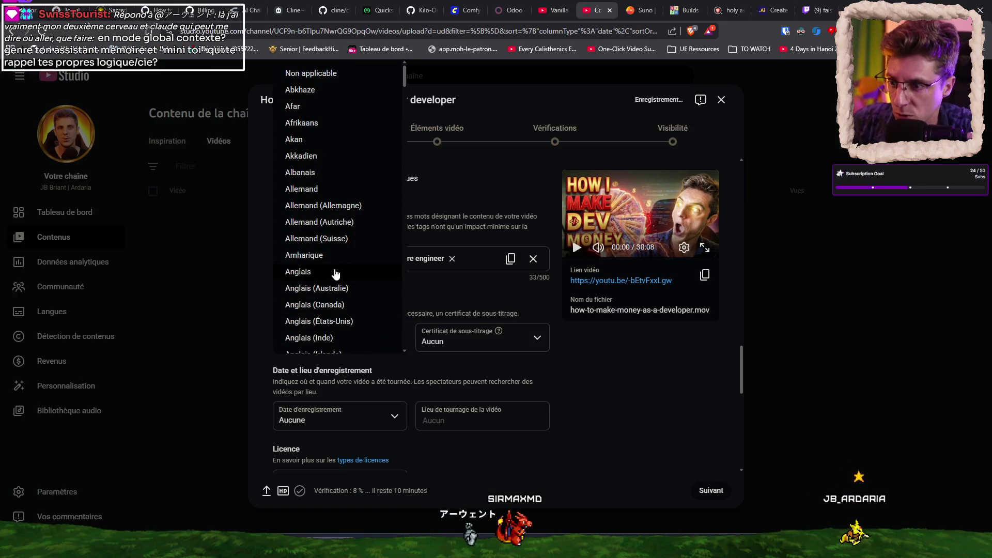
click(339, 272)
click(466, 347)
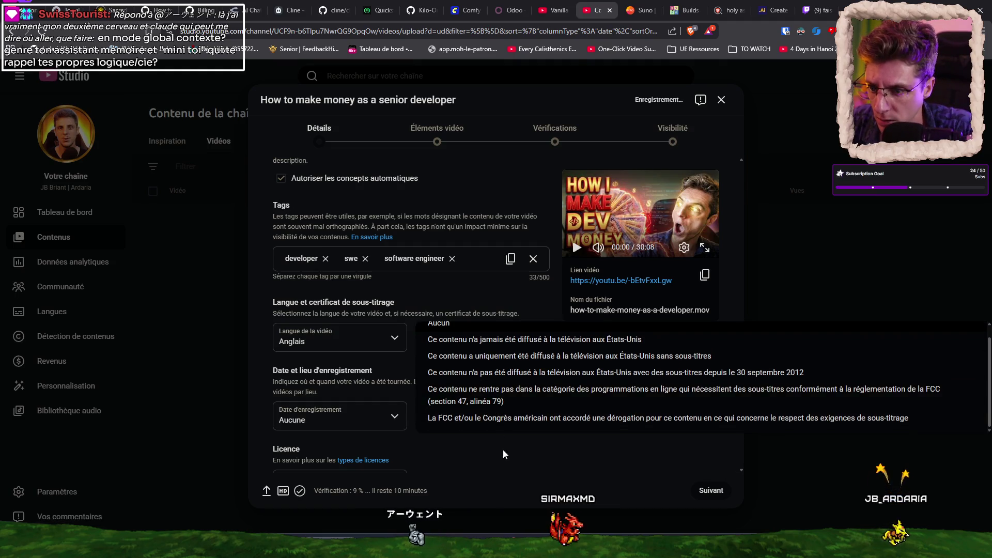
click(497, 343)
Set the recording date to 19 janv. 2026 and the filming location to Pattaya
scroll(497, 342, down, 2)
click(360, 318)
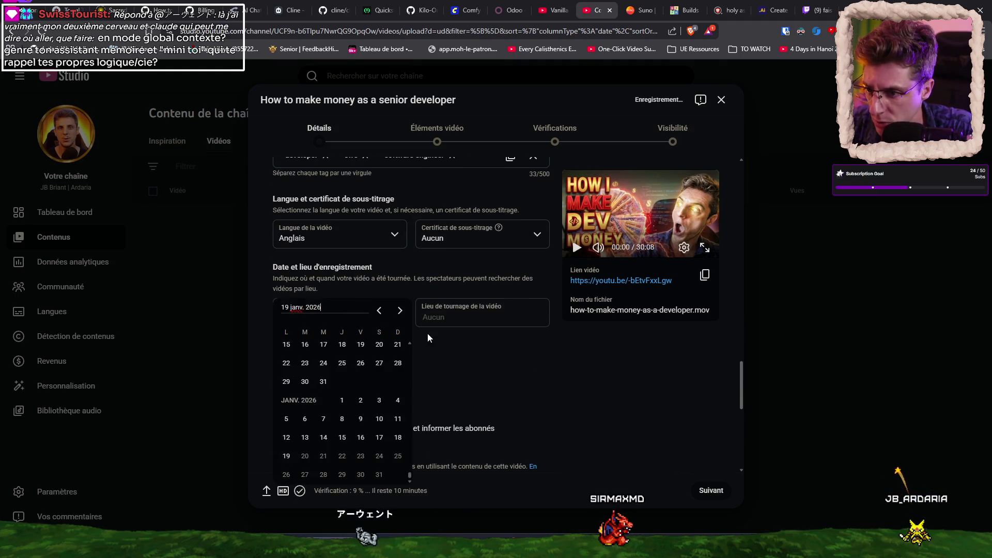
click(285, 456)
text(pattaya)
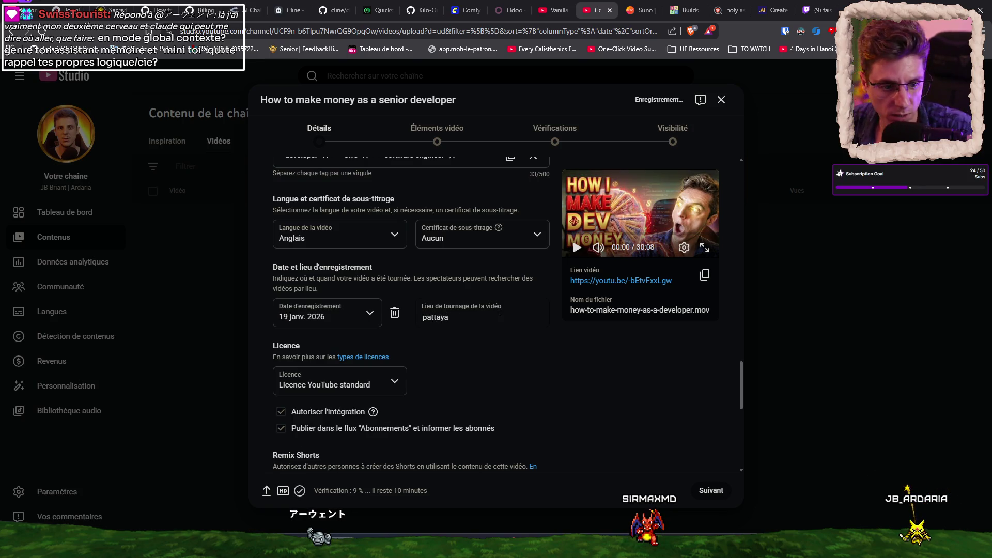
click(547, 362)
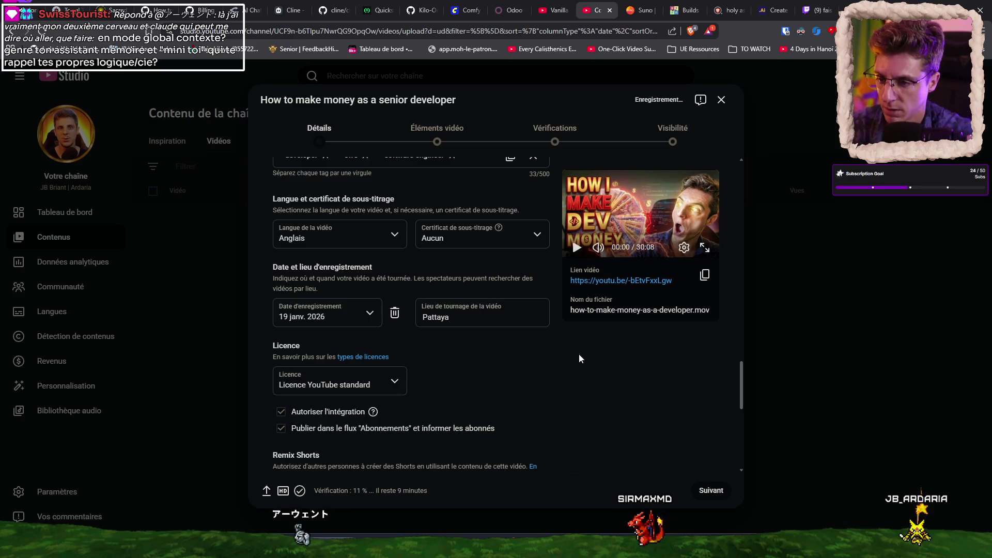
Set the video category to Éducation
scroll(517, 342, down, 2)
scroll(470, 311, down, 3)
scroll(460, 292, down, 2)
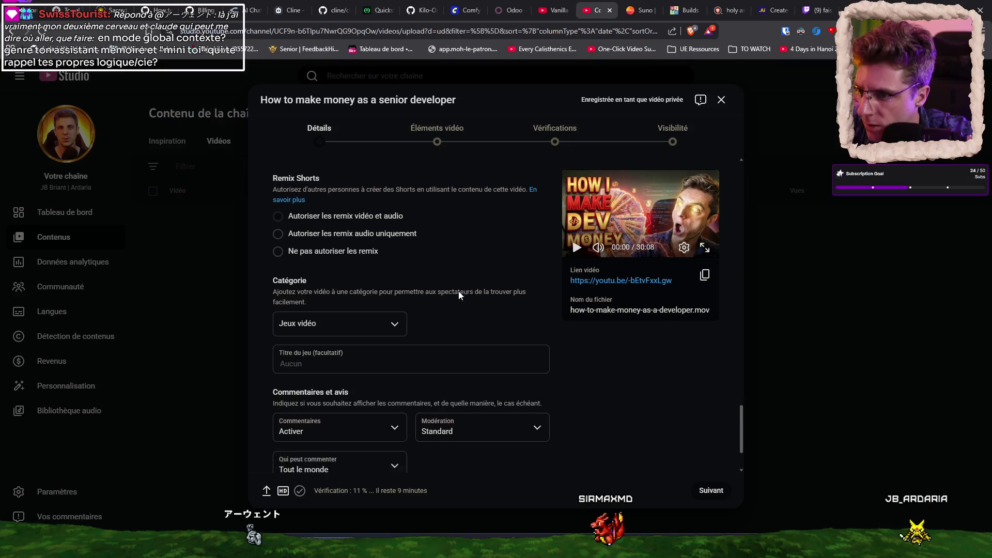
click(378, 245)
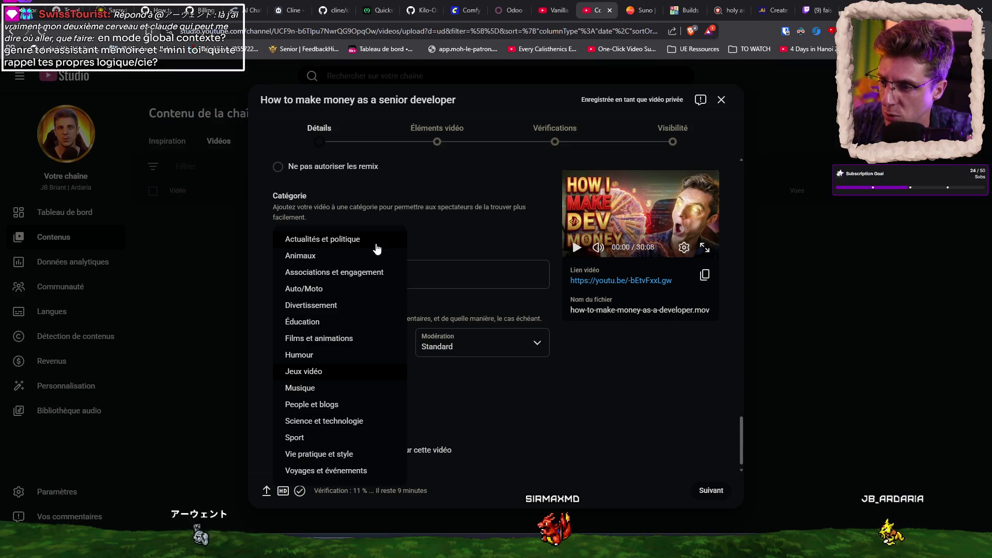
click(310, 321)
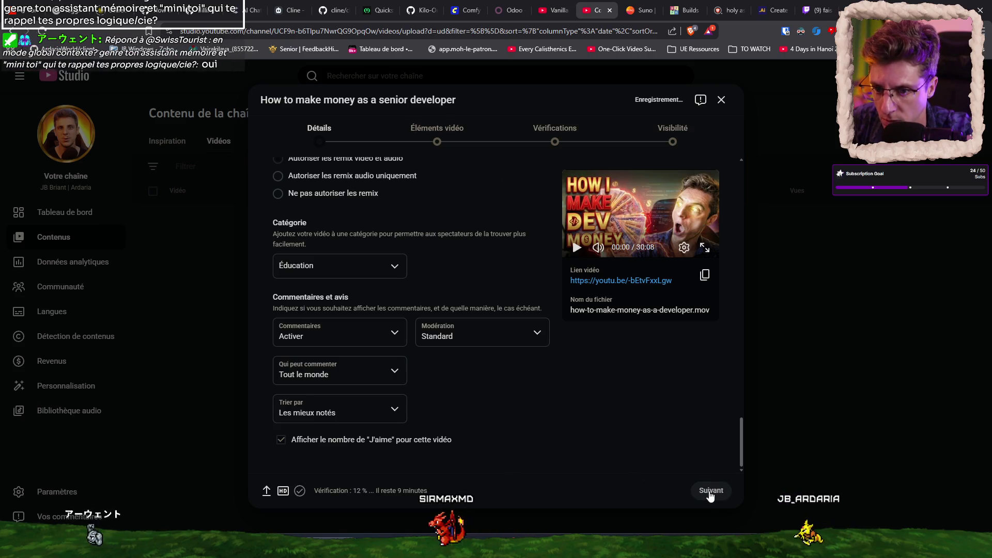
Advance the upload through Éléments vidéo and Vérifications to the Visibilité step
click(711, 491)
click(716, 494)
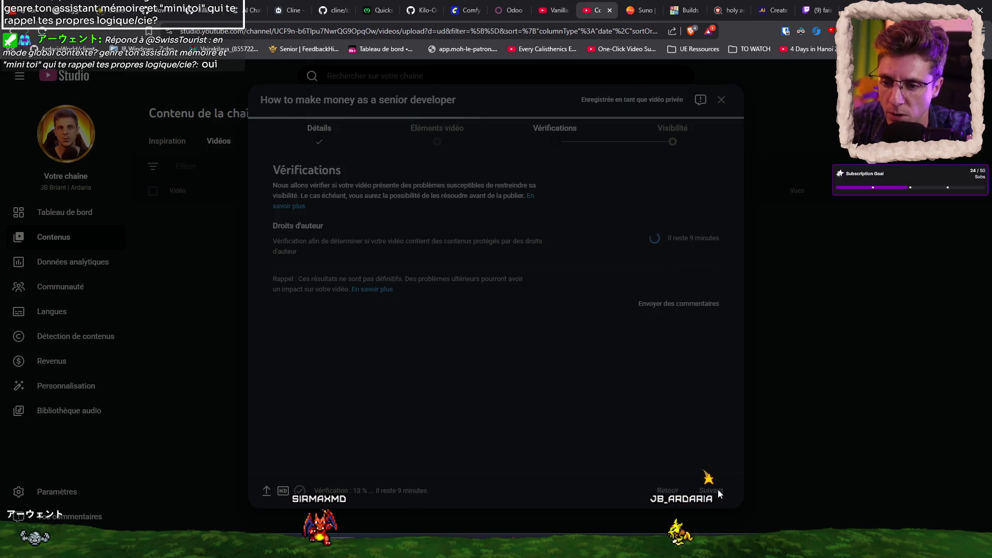
click(722, 492)
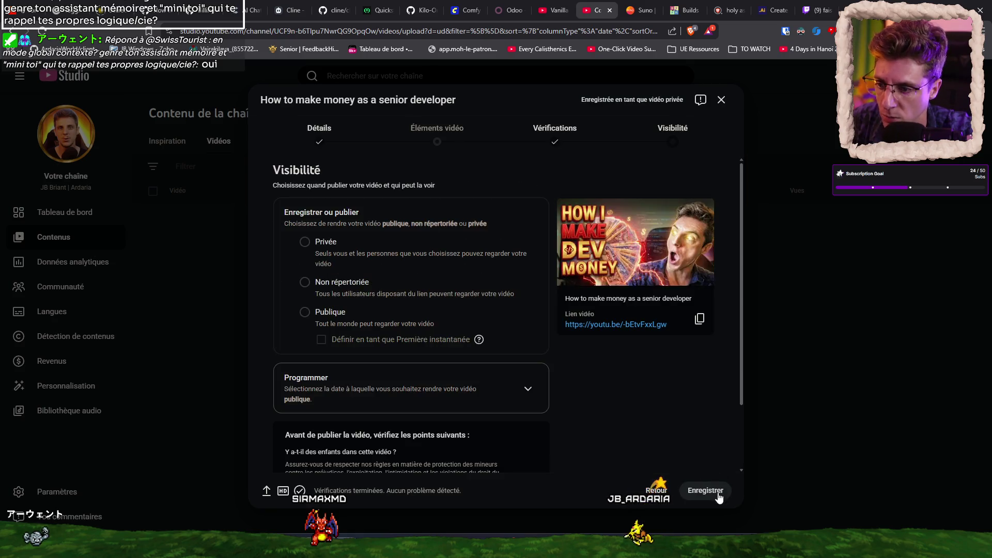
Set the video's visibility to Publique, publish it, and dismiss the 'Vidéo mise en ligne' confirmation
scroll(703, 427, down, 2)
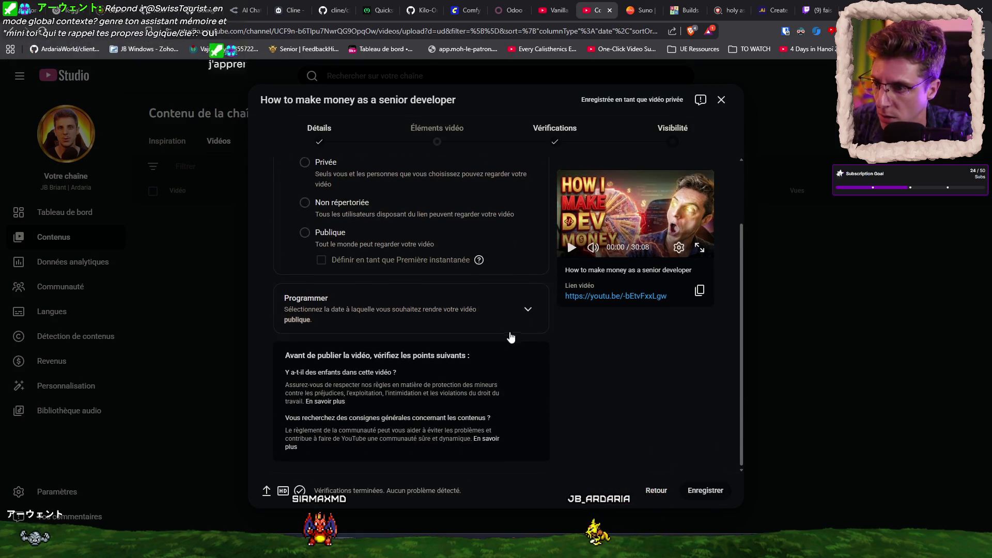
scroll(510, 337, up, 2)
click(336, 315)
click(717, 494)
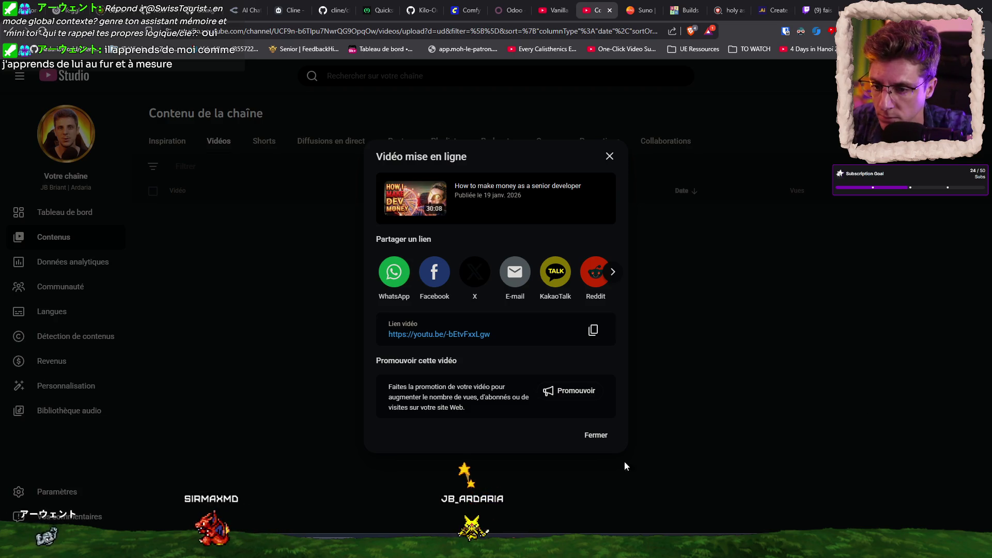
click(605, 438)
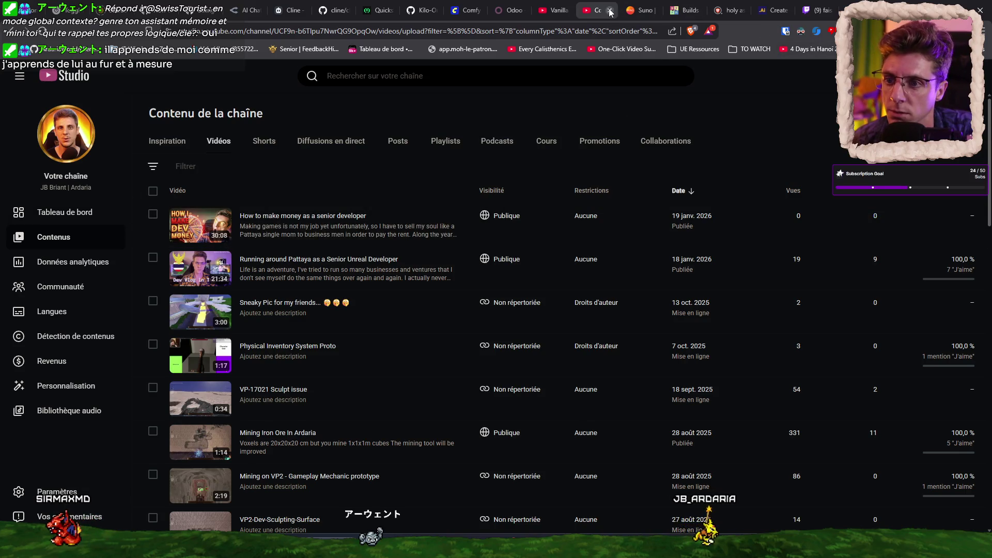
key(ctrl+t)
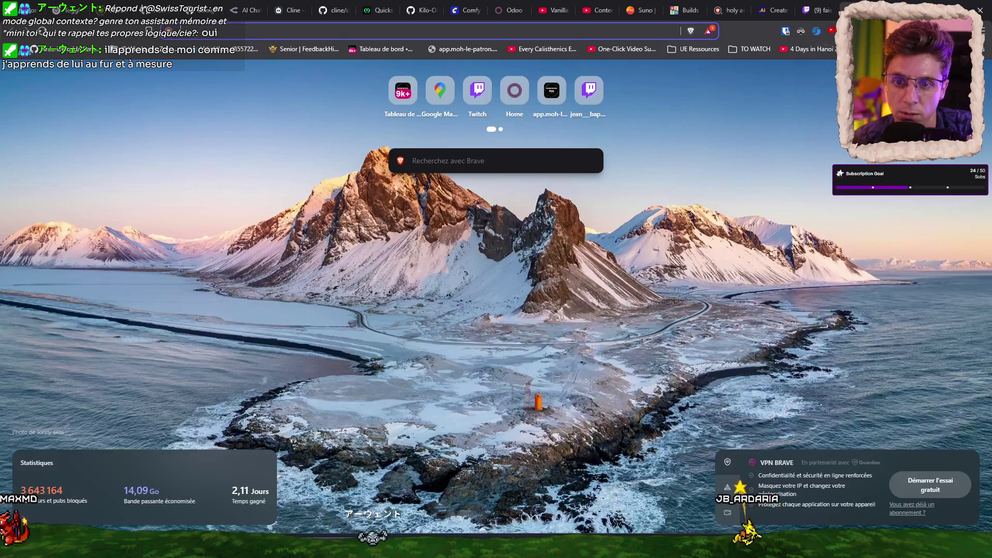
Close the stray Twitch clip, aspartame search and FFmpeg builds tabs
key(ctrl+v)
key(Return)
key(ctrl+w)
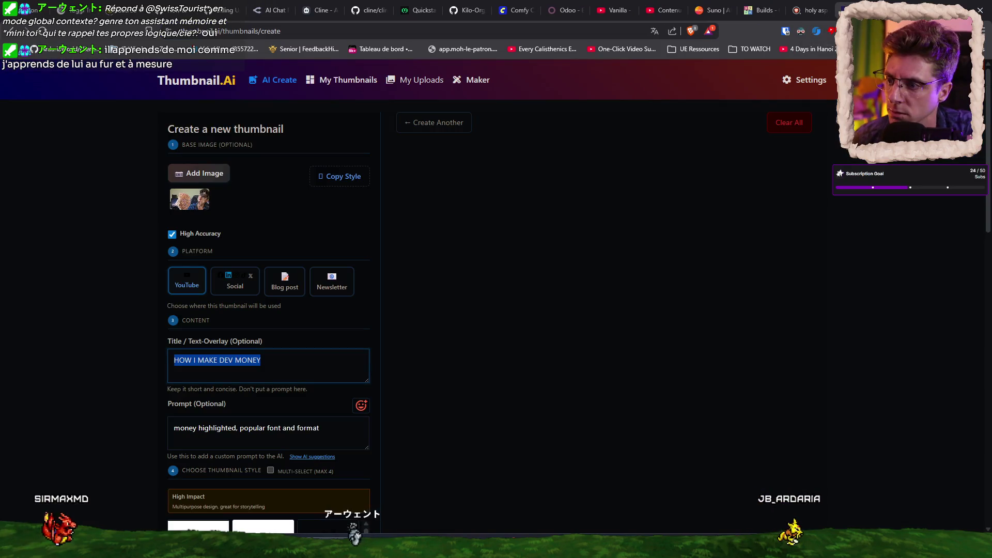
key(ctrl+shift+Tab)
key(ctrl+w)
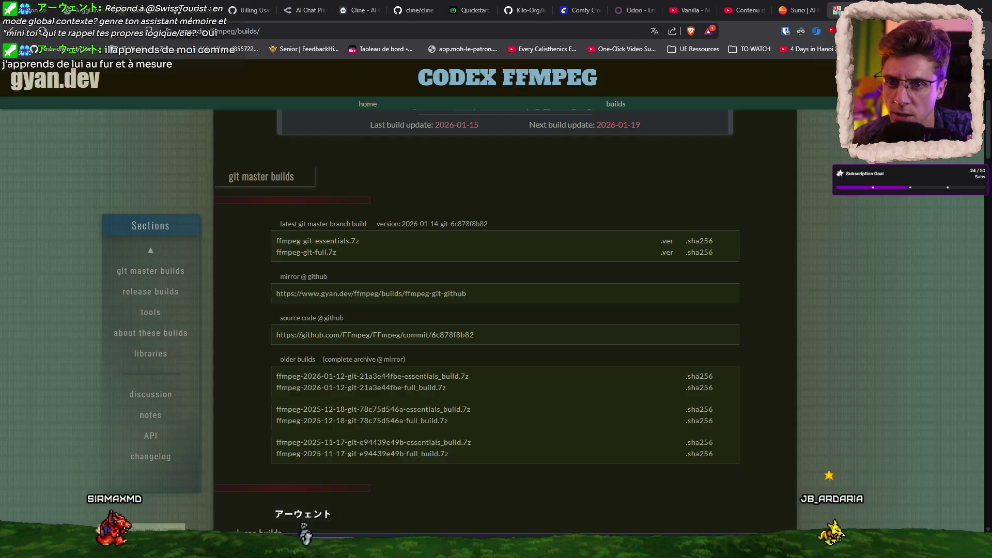
key(ctrl+w)
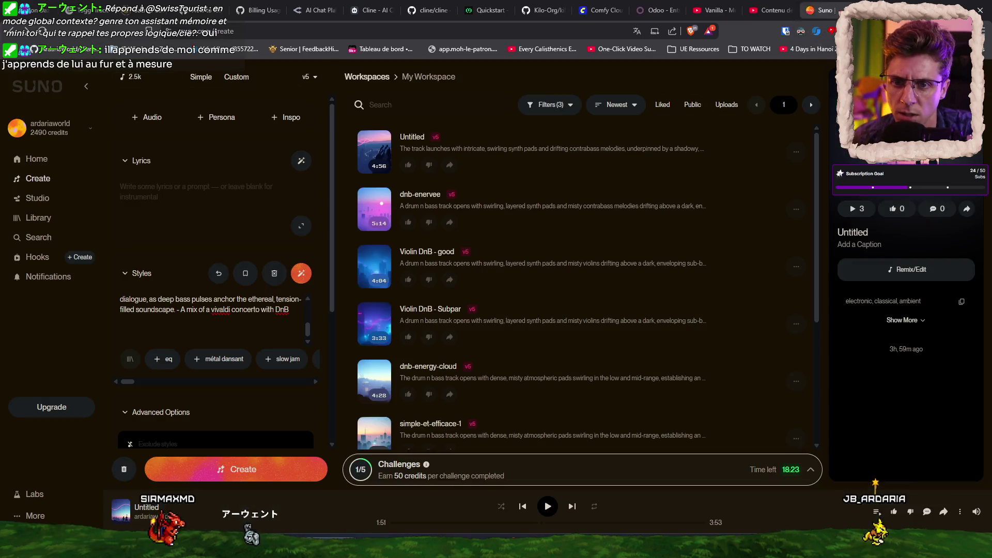
Look through the YouTube Studio, Odoo warehouses, YouTube video and SoundCloud dnb playlist tabs
key(ctrl+shift+Tab)
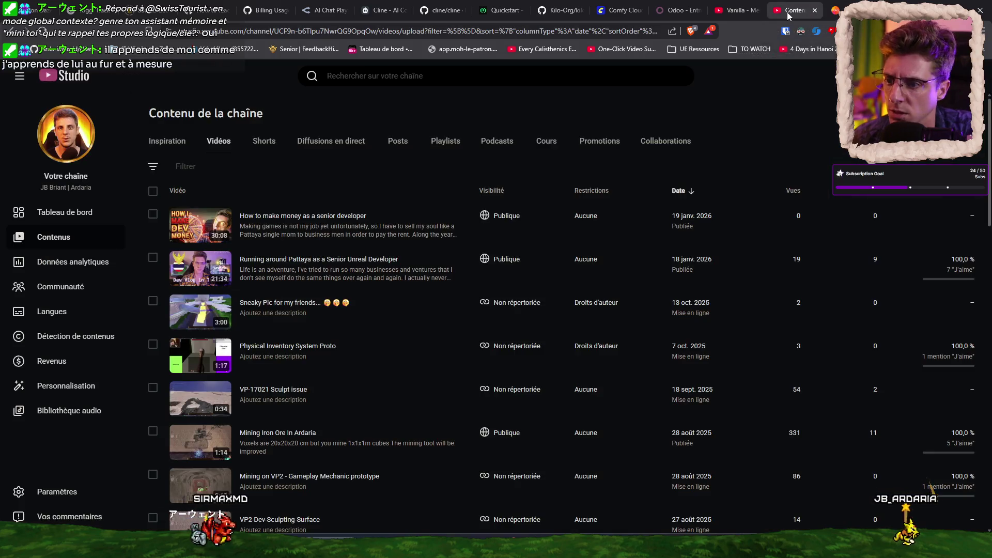
key(ctrl+Tab)
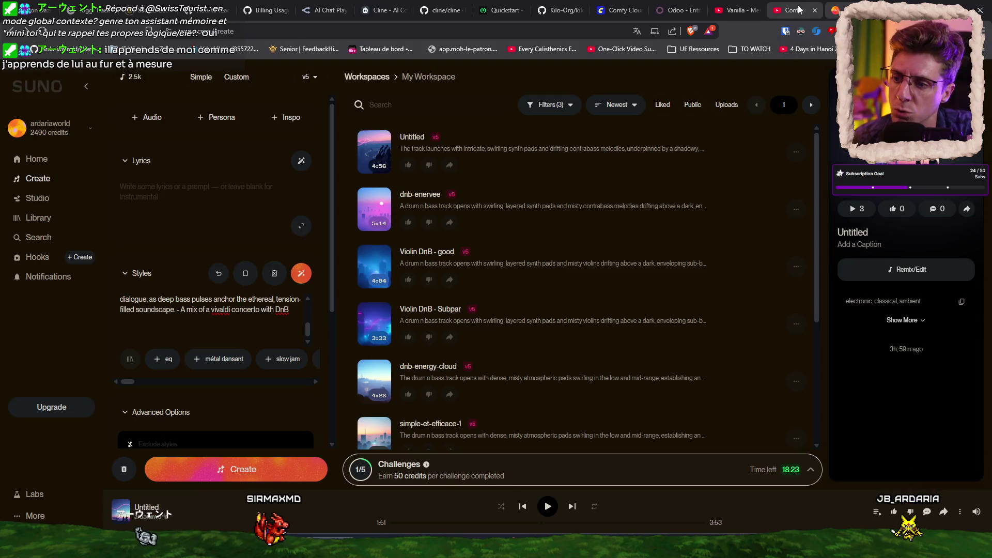
click(800, 10)
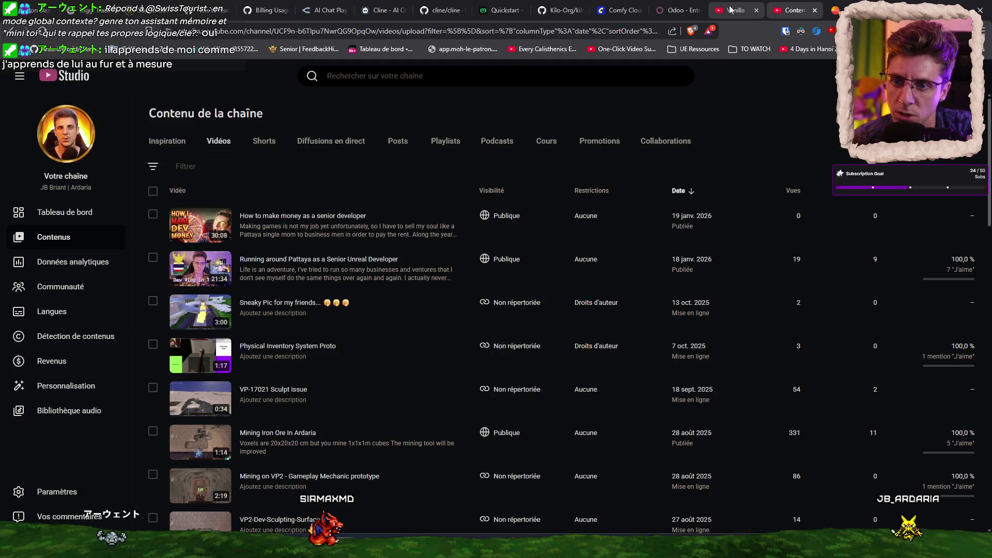
click(670, 11)
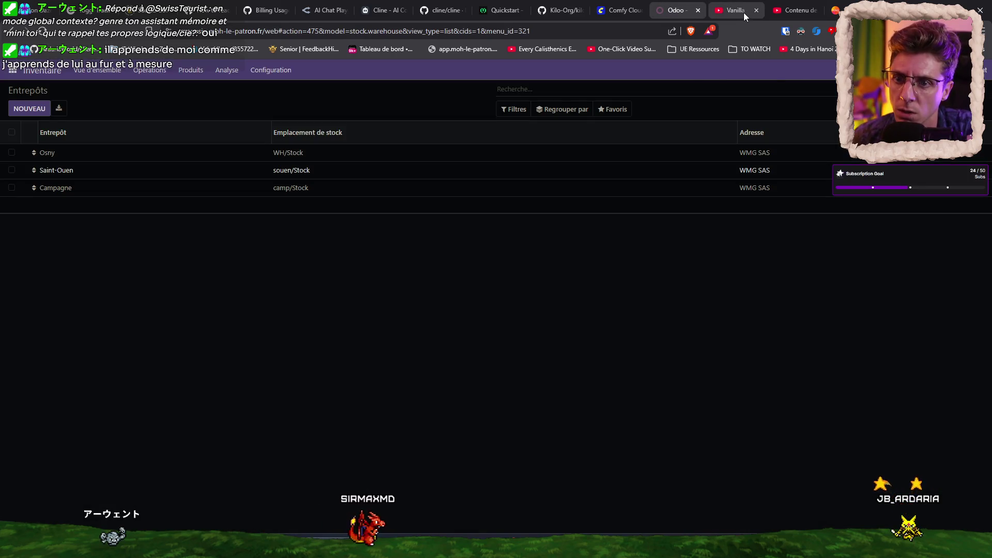
click(743, 12)
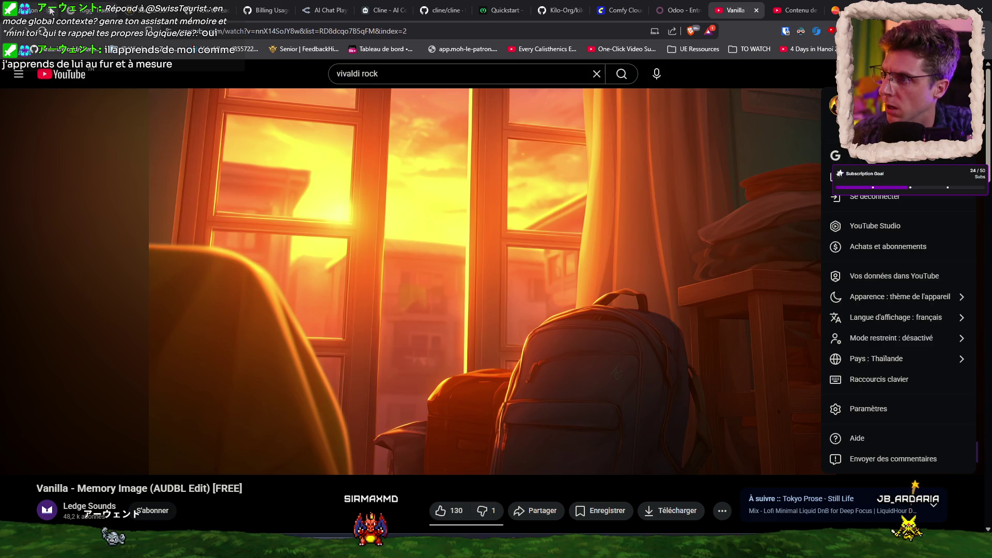
click(50, 10)
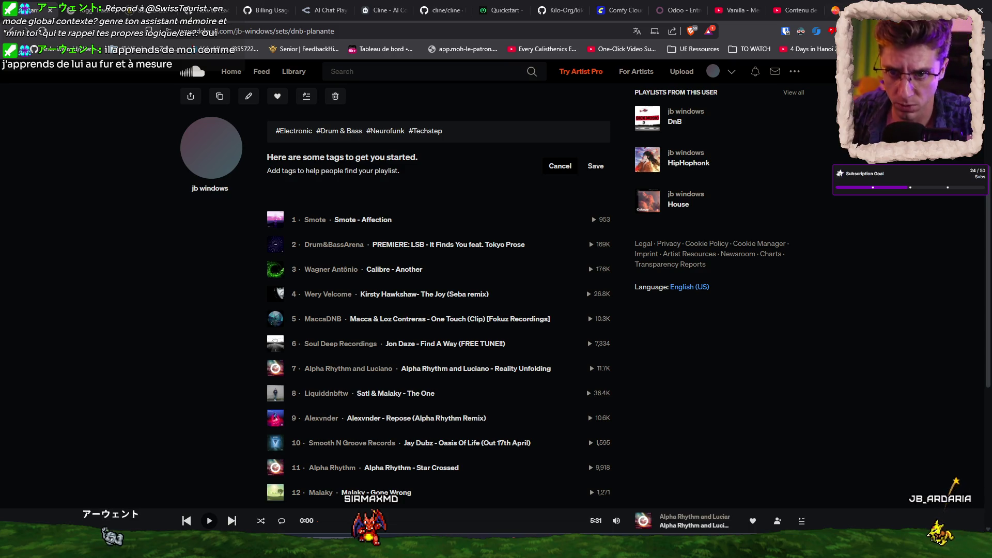
key(ctrl+t)
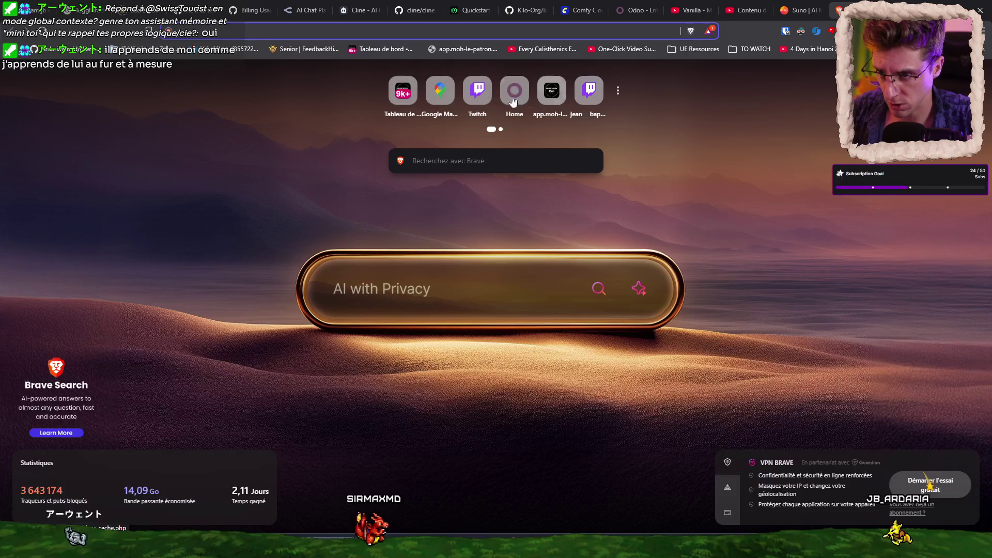
Browse live channels in Twitch's Développement de logiciels et de jeux category, then show the desktop
click(588, 93)
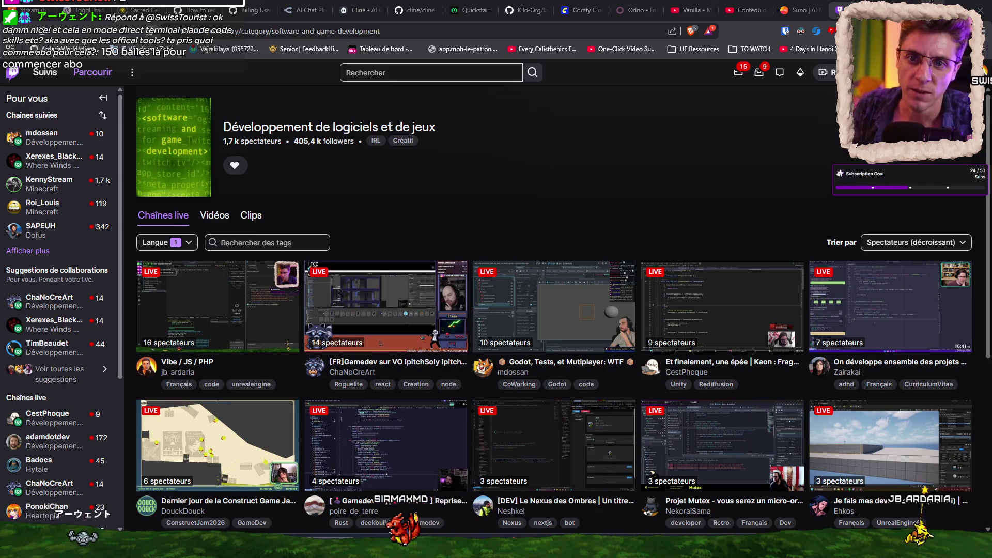
key(super+d)
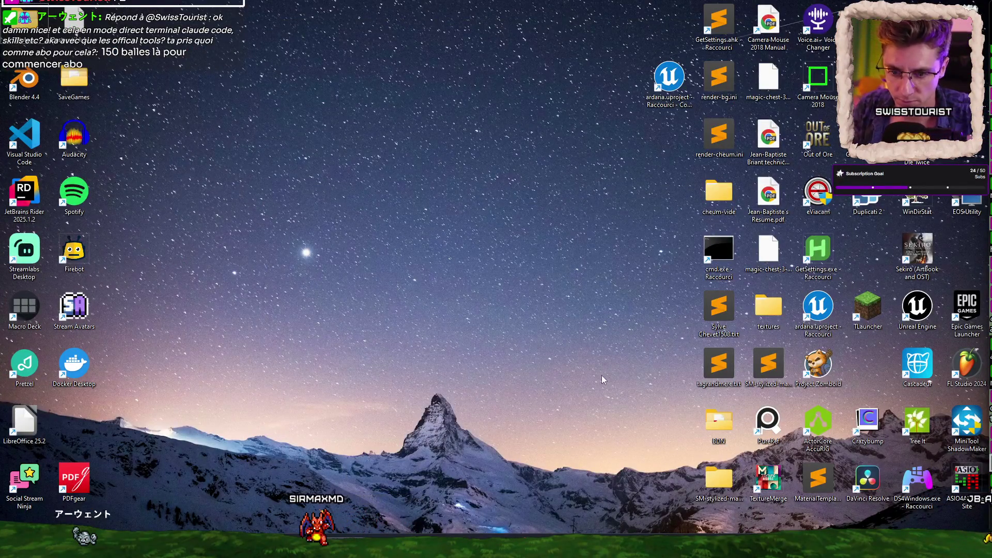
Launch Steam and view the Particle Fleet: Emergence store page's screenshot and trailer
key(super)
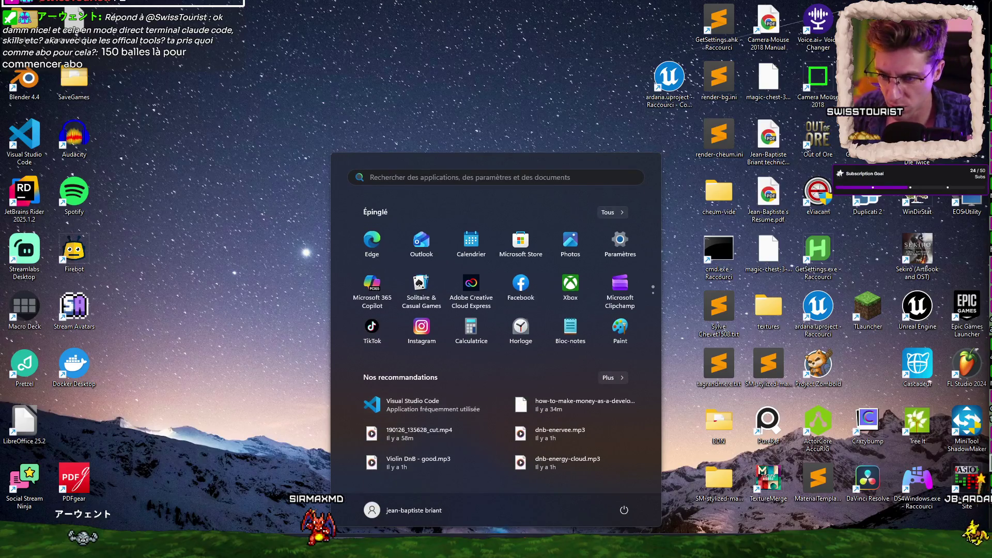
text(steam)
key(Return)
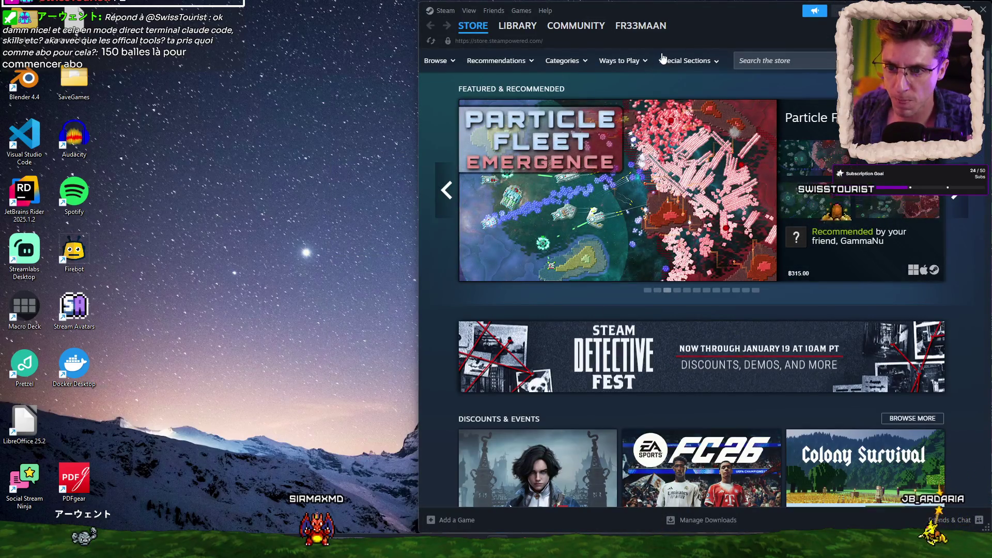
click(640, 206)
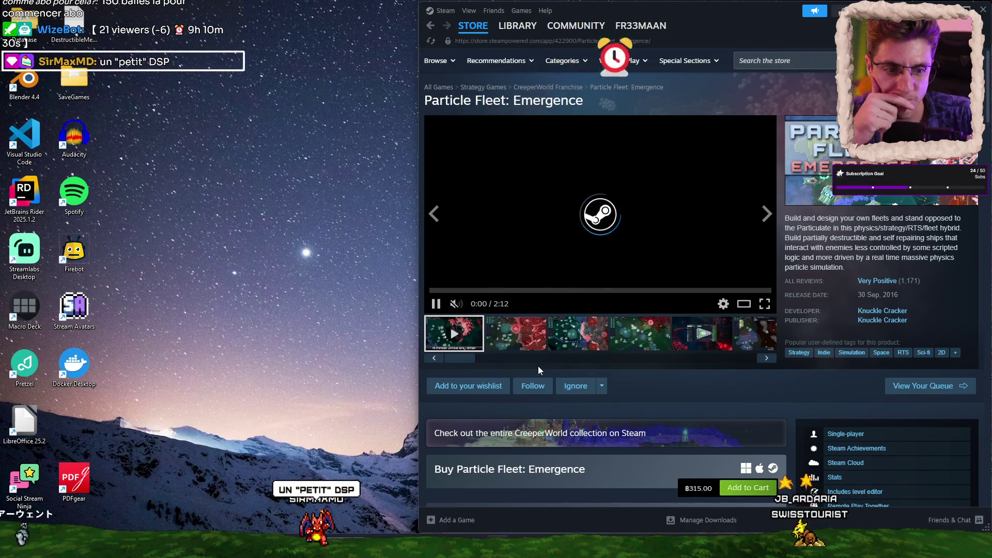
click(578, 335)
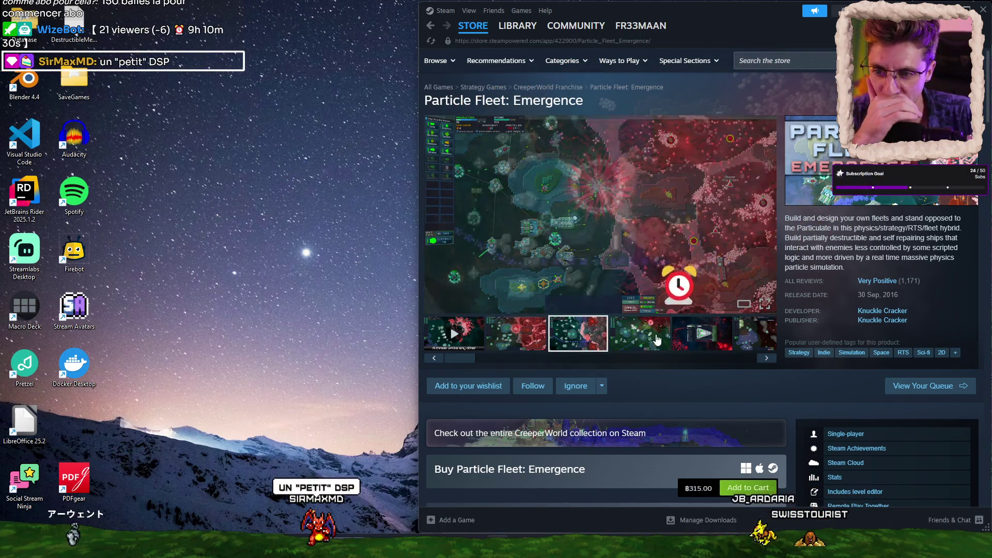
click(685, 339)
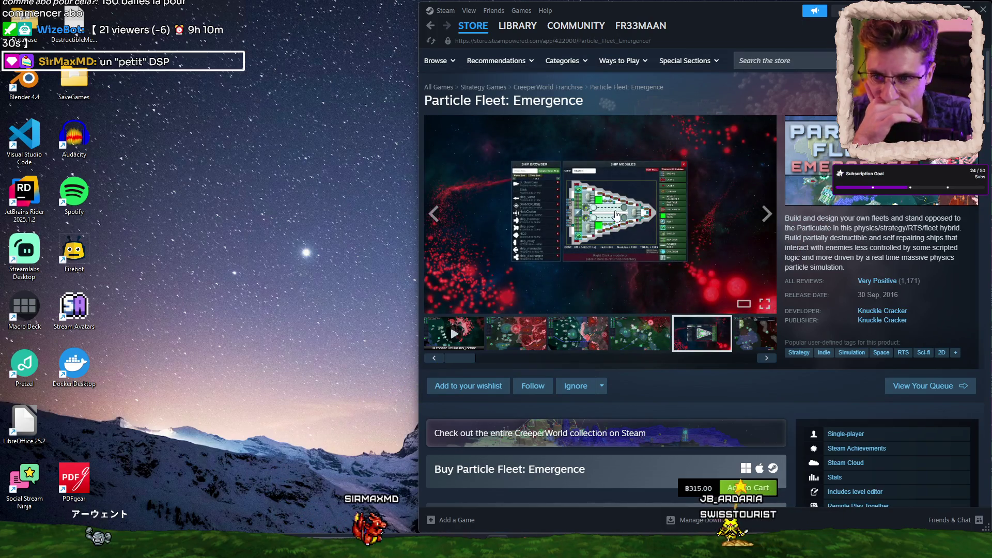
Launch Project Zomboid from the Steam library with the default play option
click(514, 27)
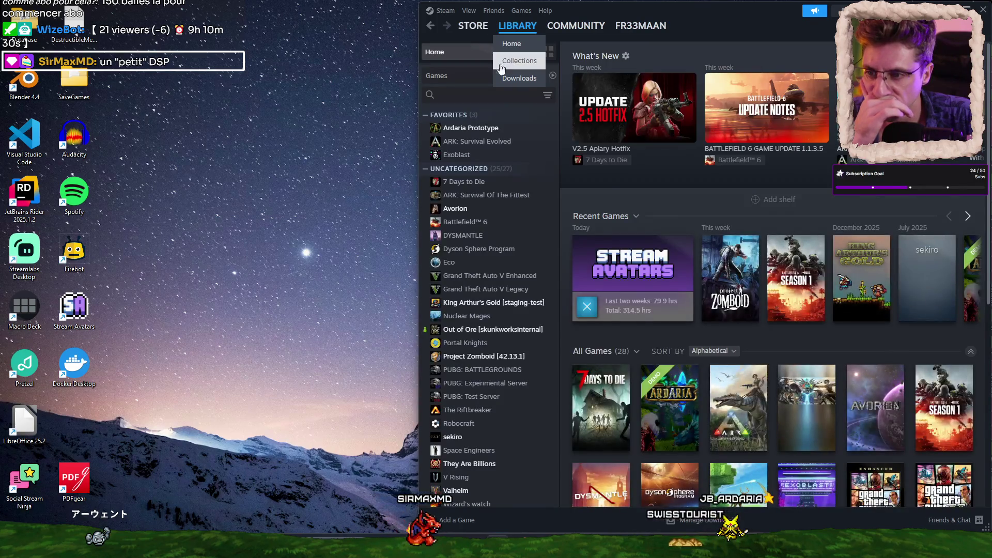
click(512, 357)
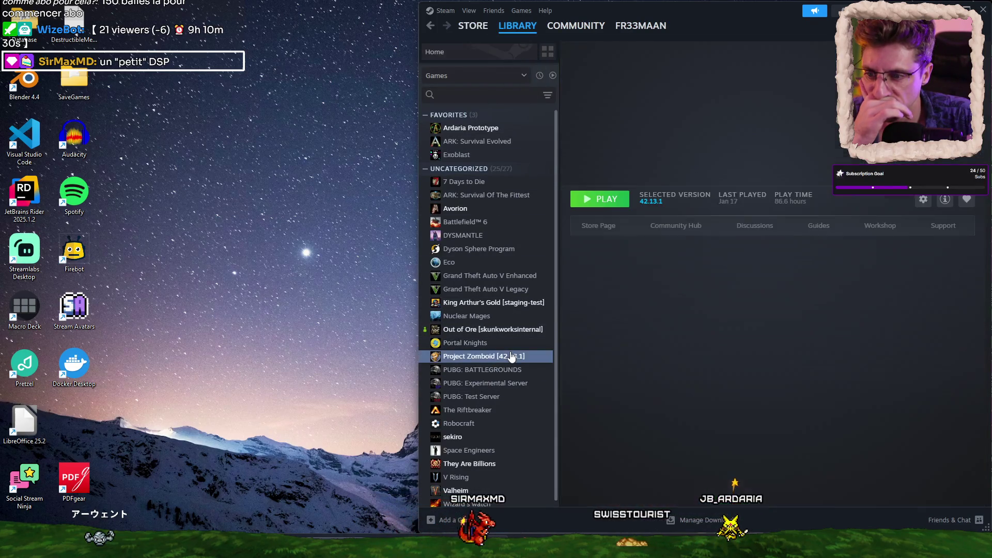
click(599, 199)
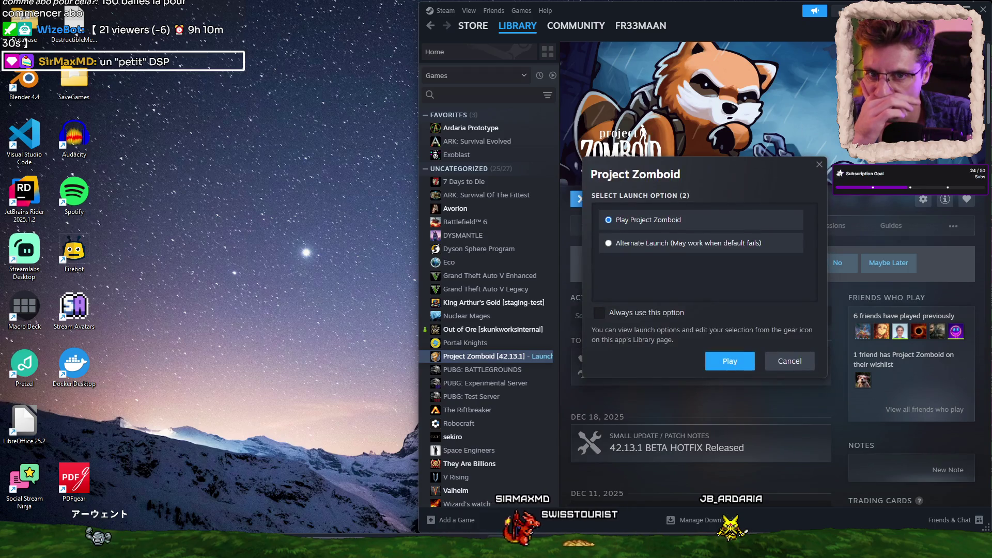
click(730, 360)
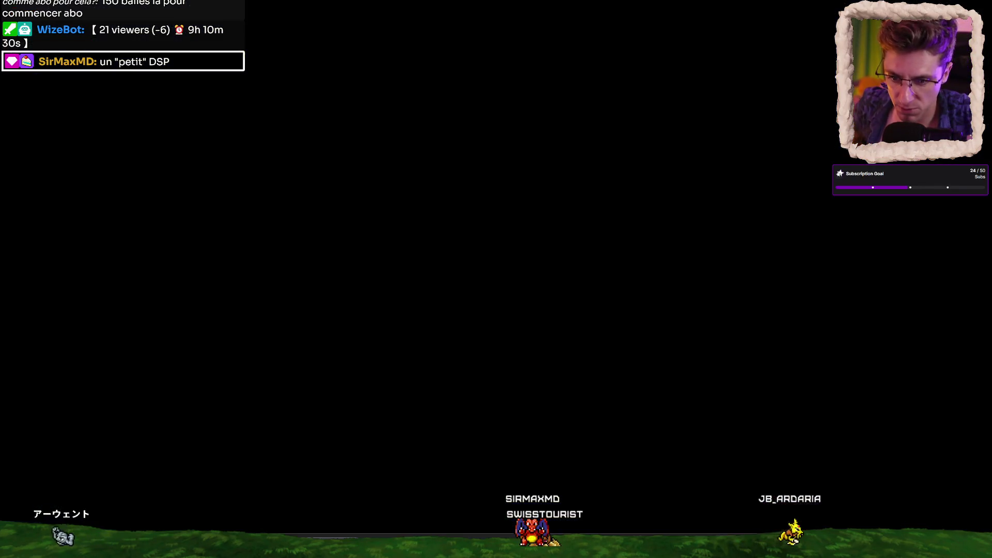
Close the Photos window with Fermer la fenêtre from its taskbar icon
right_click(747, 552)
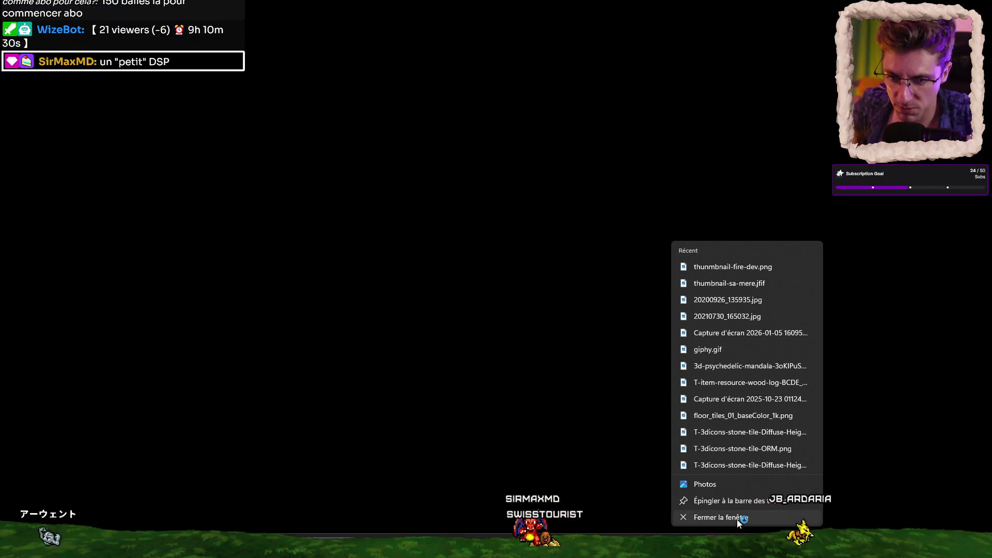
click(739, 518)
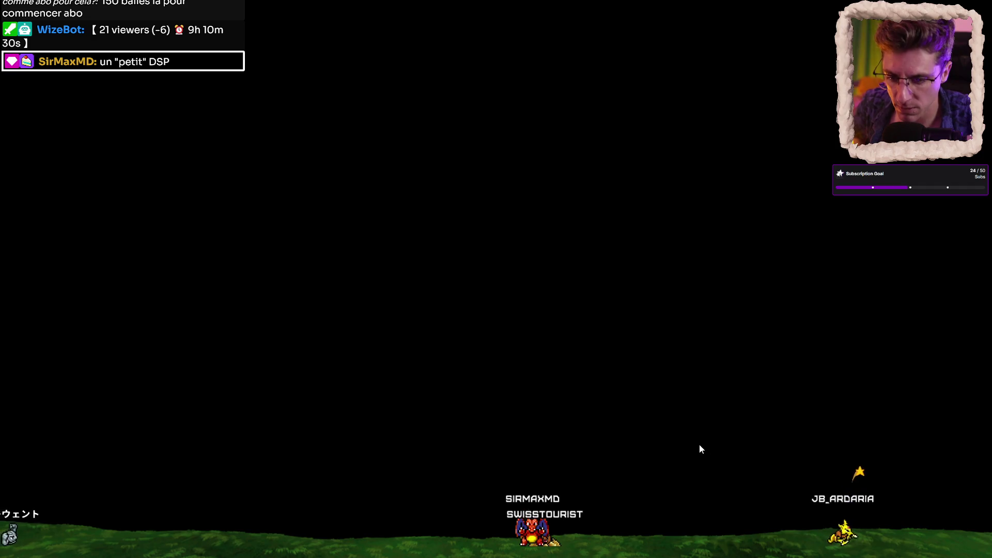